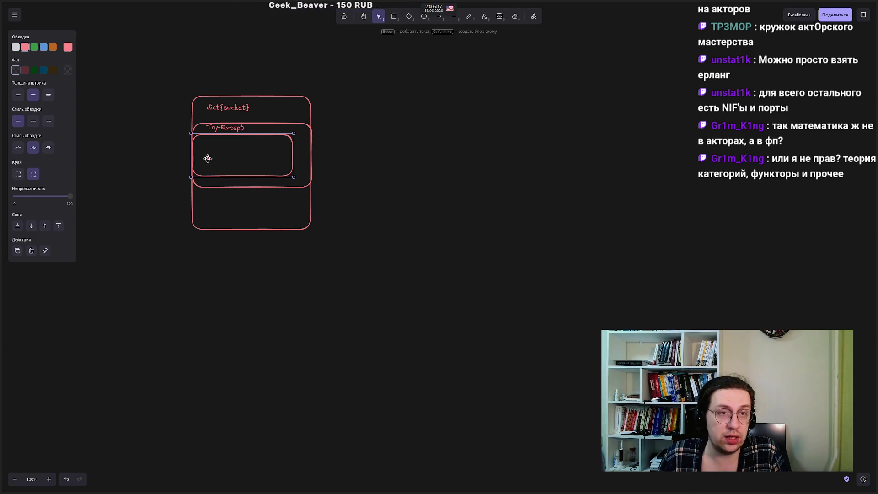
Step: Select and inspect the nested dict{socket} and Try-Except boxes, then pick the Rectangle tool
left_click(171, 190)
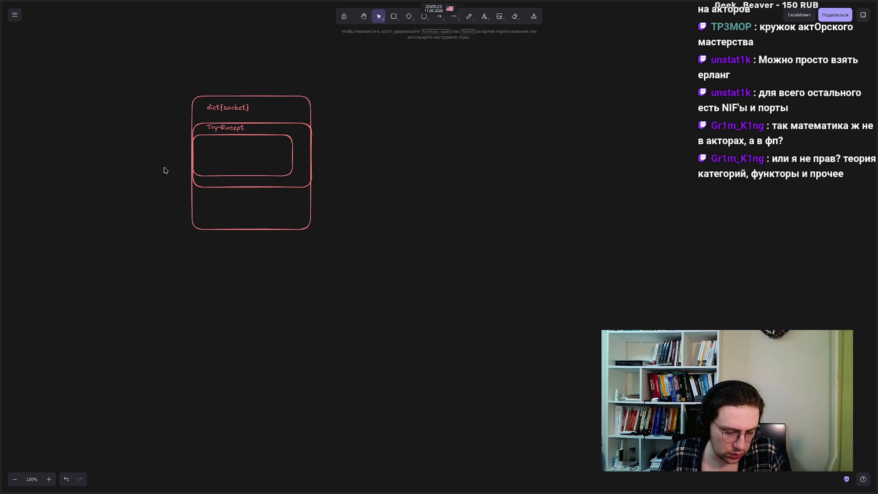
mouse_move(139, 86)
left_mouse_down()
mouse_move(341, 282)
mouse_move(200, 112)
mouse_move(154, 72)
left_mouse_up()
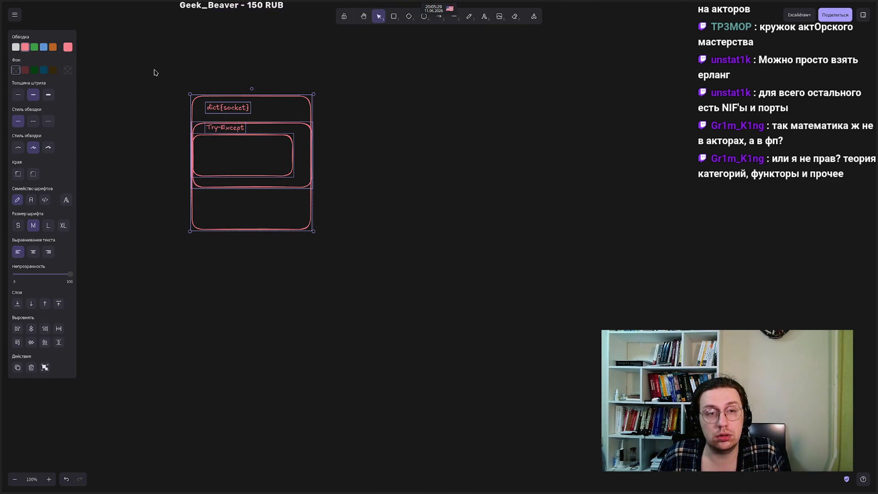
left_click_drag(148, 70, 364, 309)
mouse_move(357, 262)
left_mouse_down()
mouse_move(157, 128)
mouse_move(141, 91)
left_mouse_up()
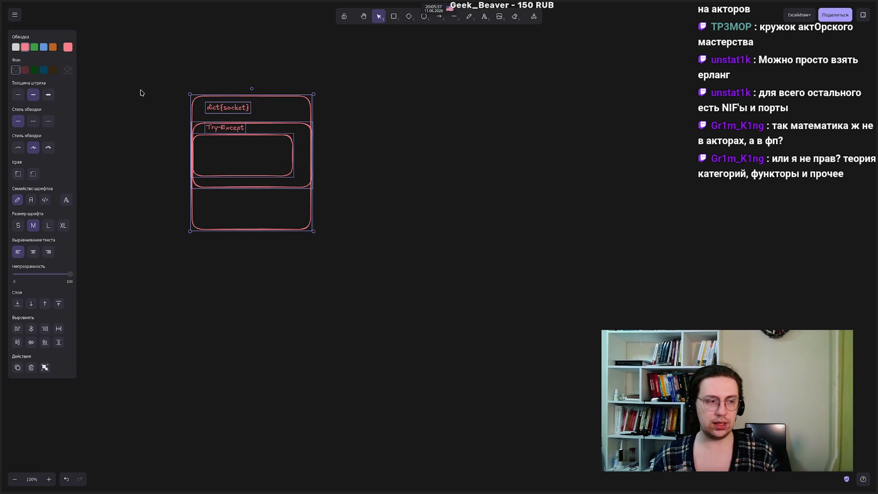
left_click(291, 151)
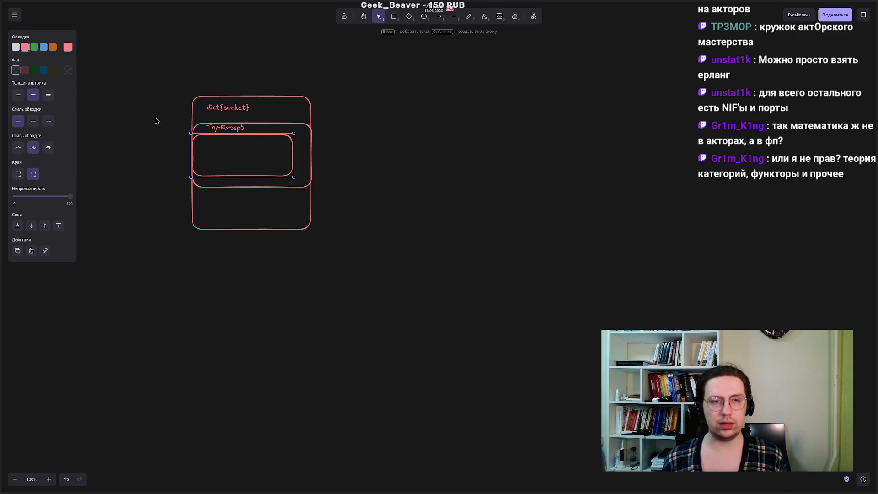
left_click(153, 100)
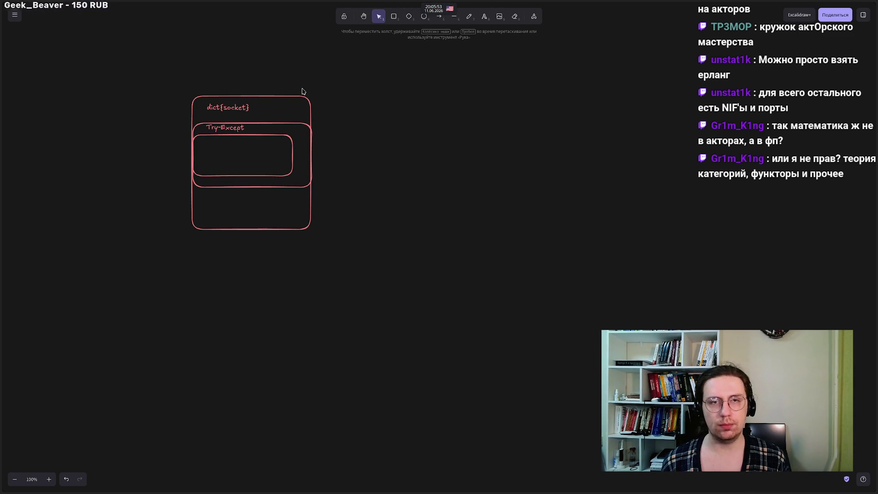
left_click(395, 18)
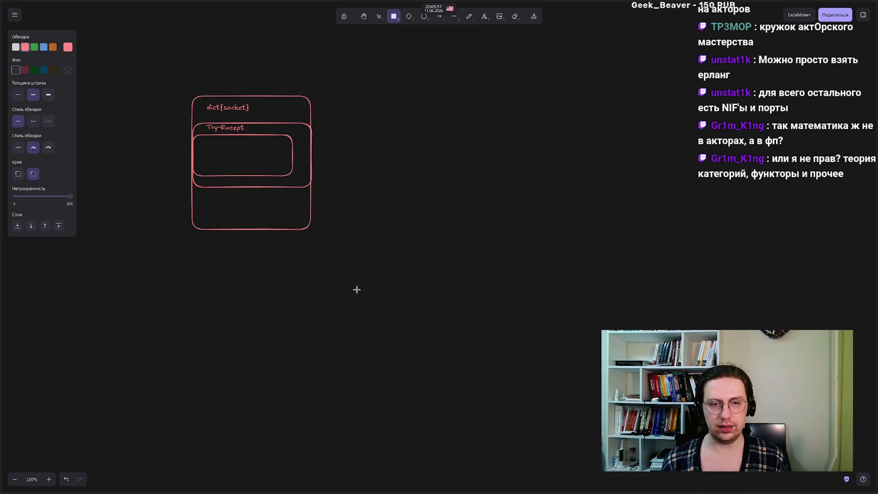
Step: Add a 'GIL' text, enlarge it to heading size and place it right of the nested boxes
left_click(379, 17)
double_click(388, 148)
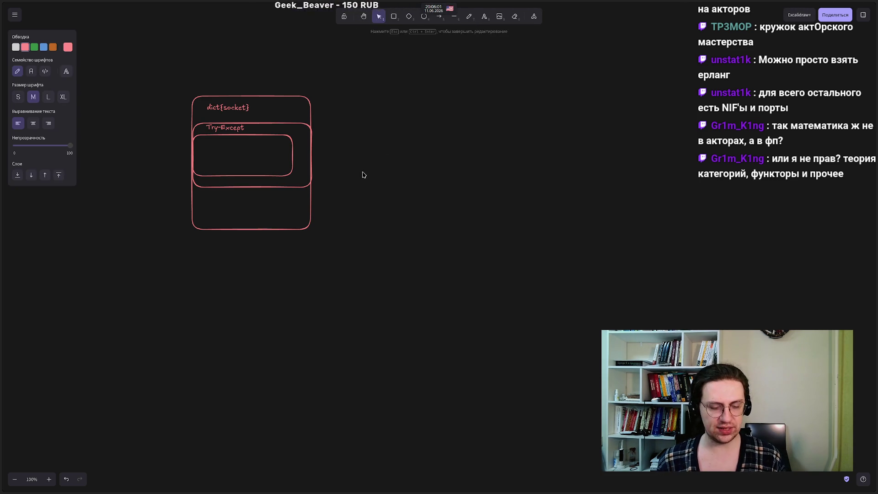
type("GIL")
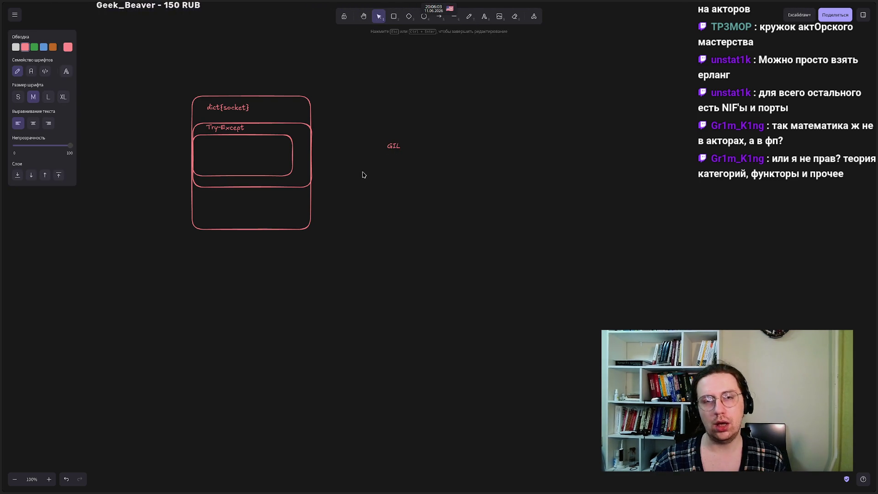
left_click(365, 184)
left_click(391, 150)
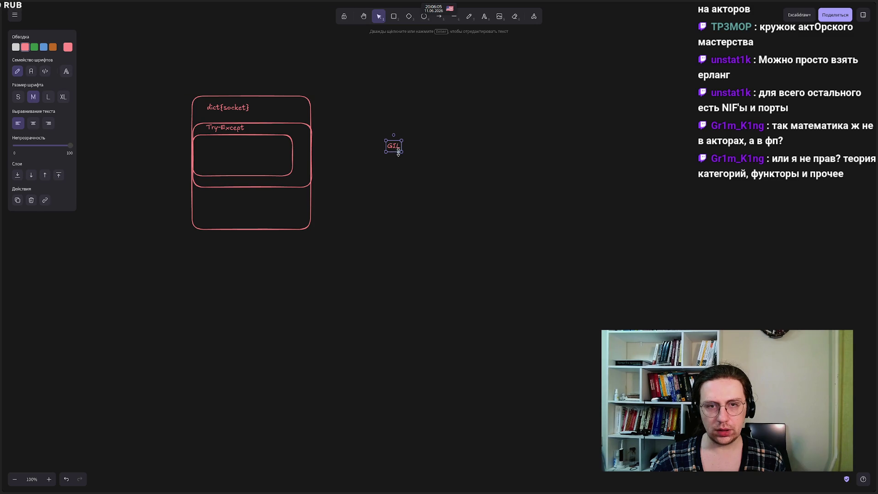
left_click_drag(402, 151, 594, 279)
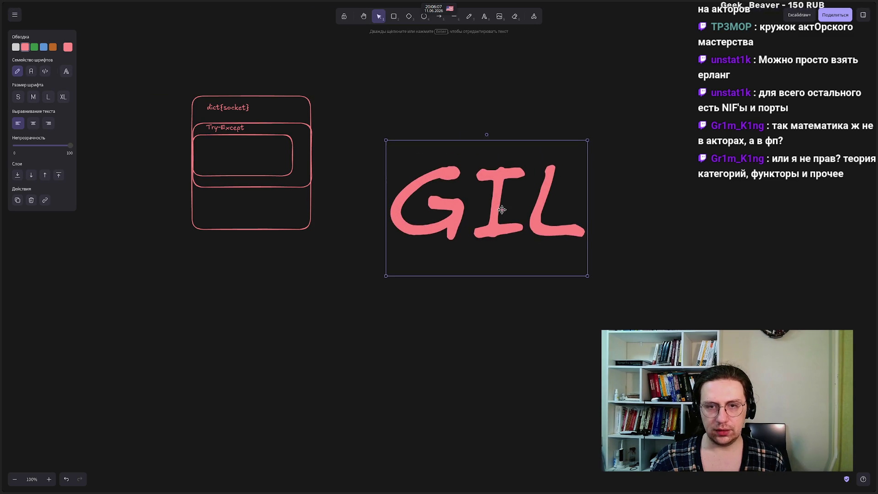
mouse_move(506, 213)
left_mouse_down()
mouse_move(475, 150)
mouse_move(464, 170)
left_mouse_up()
left_click(368, 357)
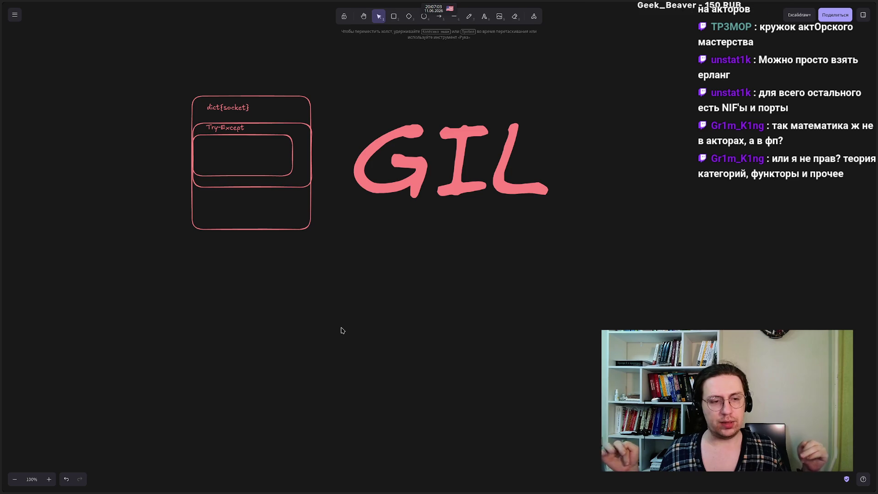
Step: Draw two small rounded rectangles side by side and move them together under the GIL heading
key("r")
left_click_drag(189, 296, 247, 337)
left_click(393, 16)
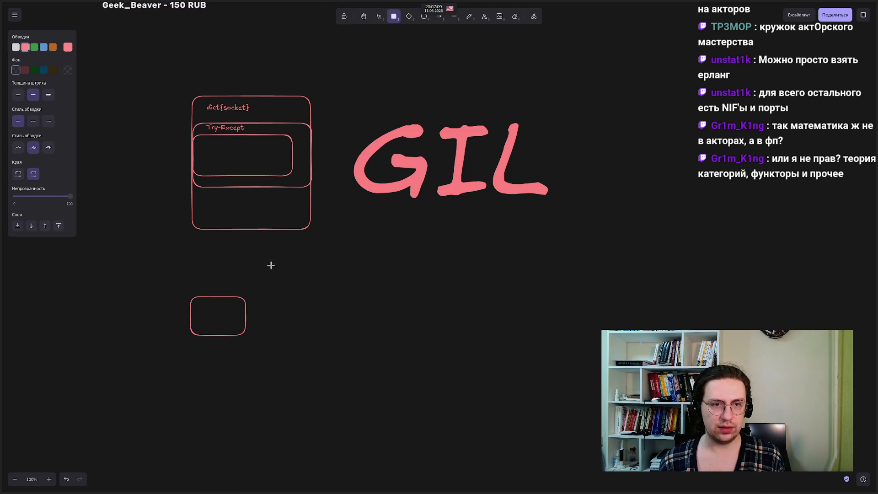
mouse_move(254, 298)
left_mouse_down()
mouse_move(299, 339)
mouse_move(312, 336)
left_mouse_up()
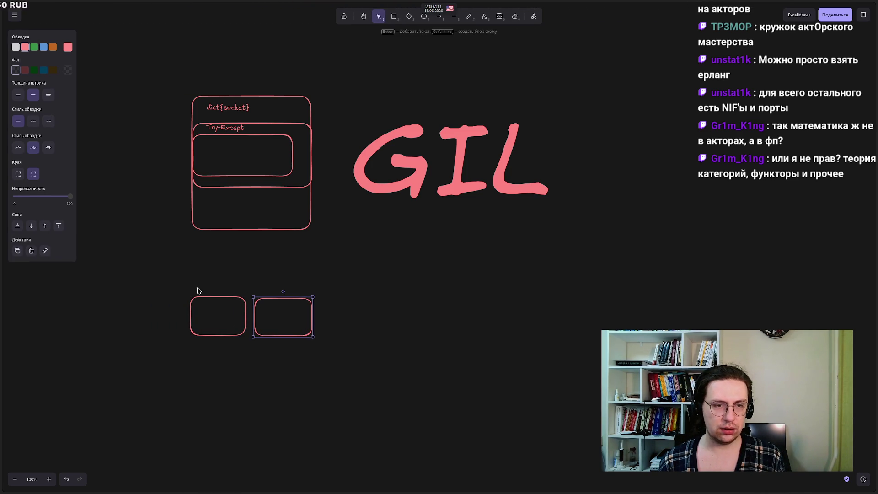
mouse_move(173, 294)
left_mouse_down()
mouse_move(298, 366)
mouse_move(409, 393)
left_mouse_up()
mouse_move(265, 304)
left_mouse_down()
mouse_move(426, 246)
mouse_move(469, 246)
left_mouse_up()
left_click(376, 284)
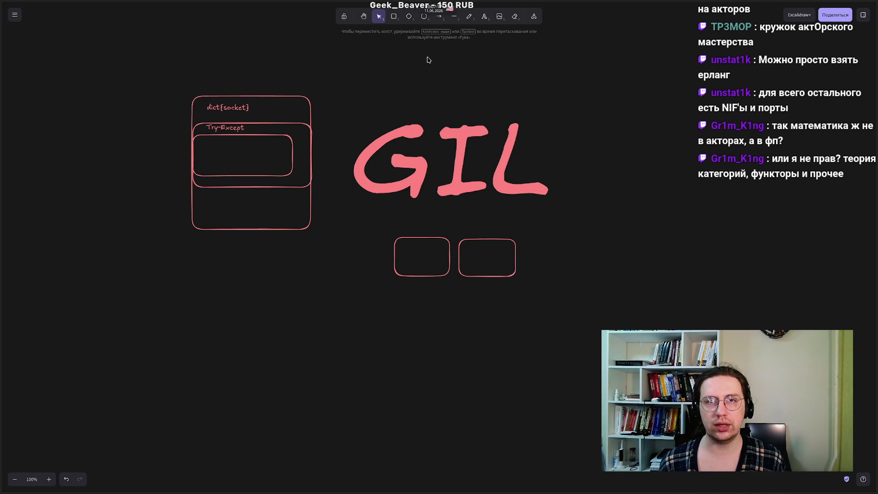
left_click(453, 16)
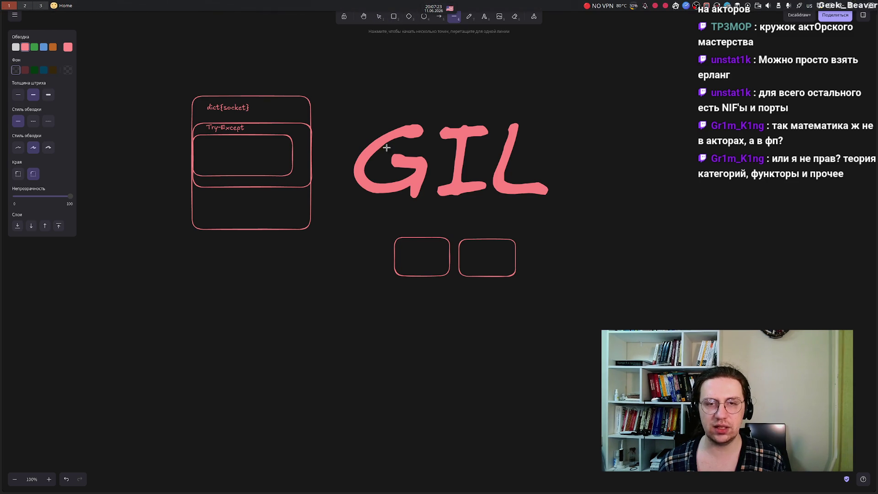
left_click(375, 19)
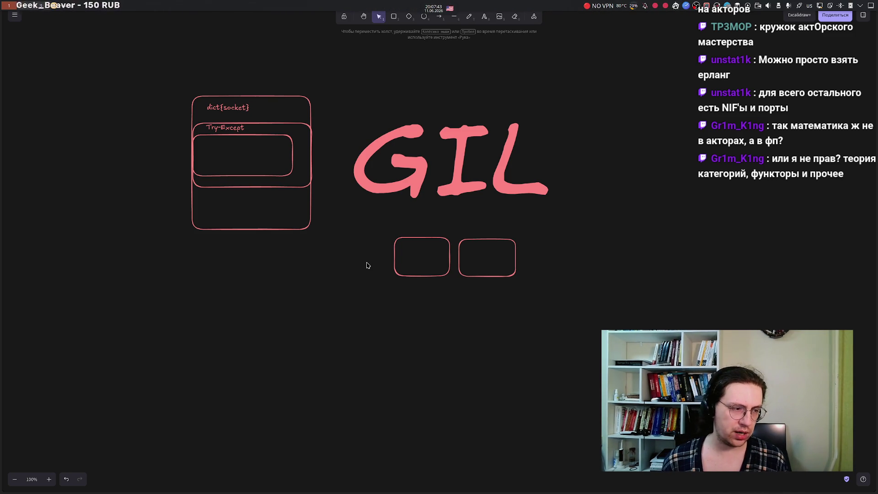
Step: Add an 'mmap' text label and centre it above the two rounded boxes
double_click(536, 252)
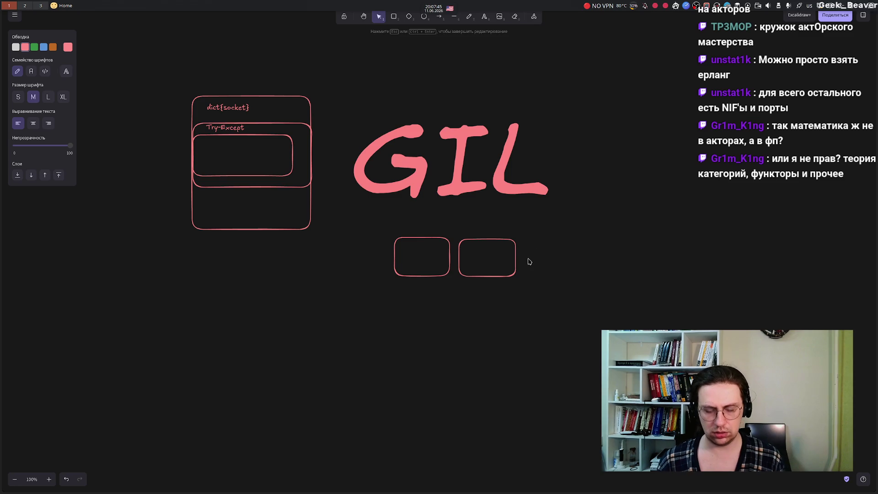
type("mmap")
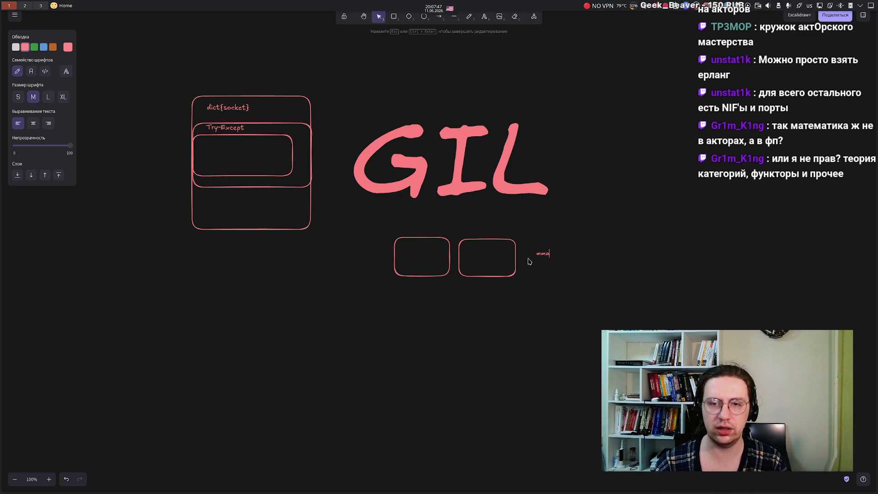
left_click(533, 277)
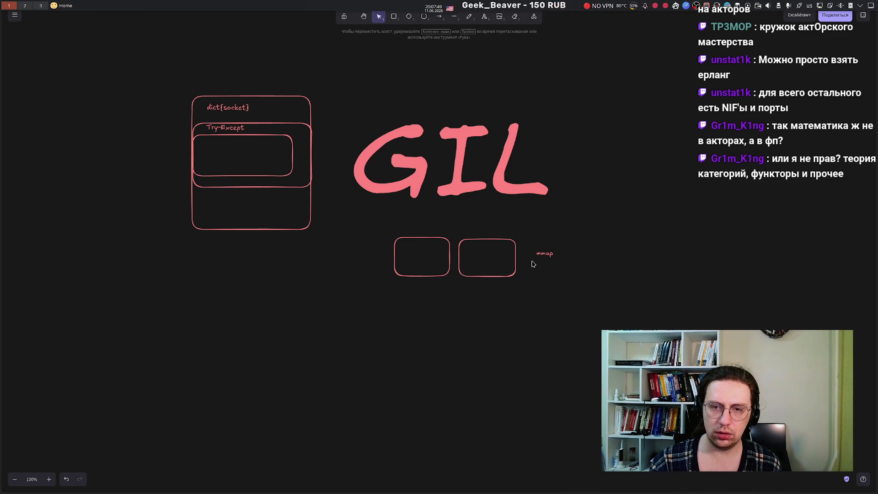
mouse_move(538, 255)
left_mouse_down()
mouse_move(518, 259)
mouse_move(448, 231)
left_mouse_up()
left_click(514, 339)
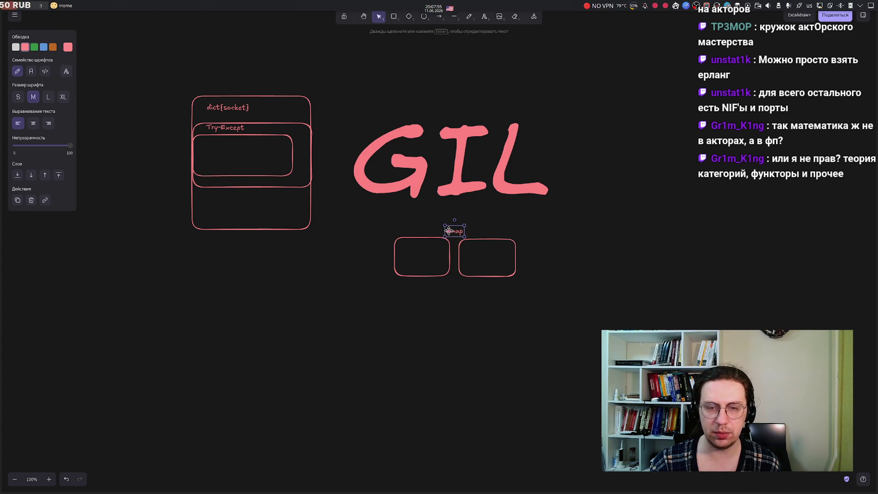
left_click(450, 402)
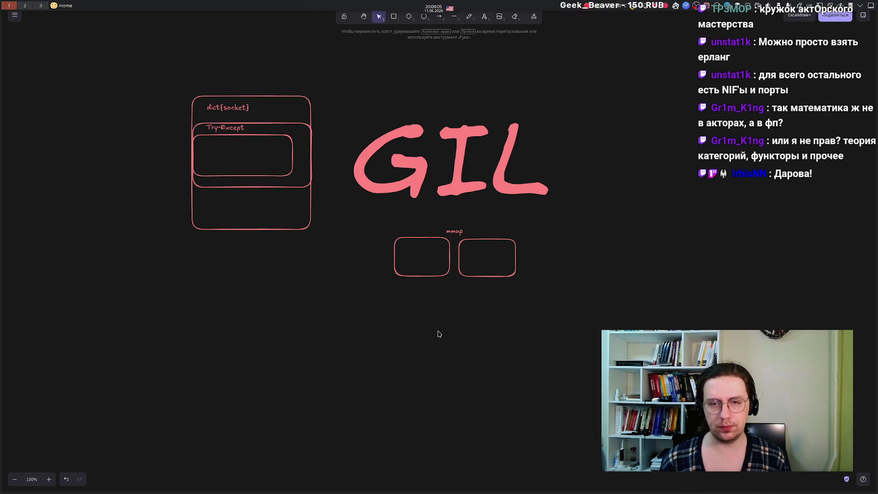
Step: Raise the GIL heading for more room above the mmap boxes, then select the left box
mouse_move(407, 234)
left_mouse_down()
mouse_move(552, 319)
mouse_move(363, 186)
mouse_move(370, 189)
left_mouse_up()
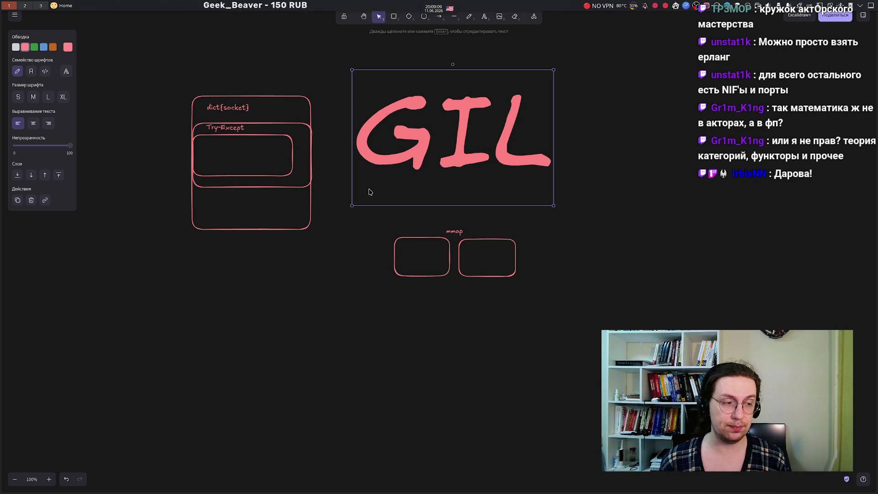
left_click(339, 411)
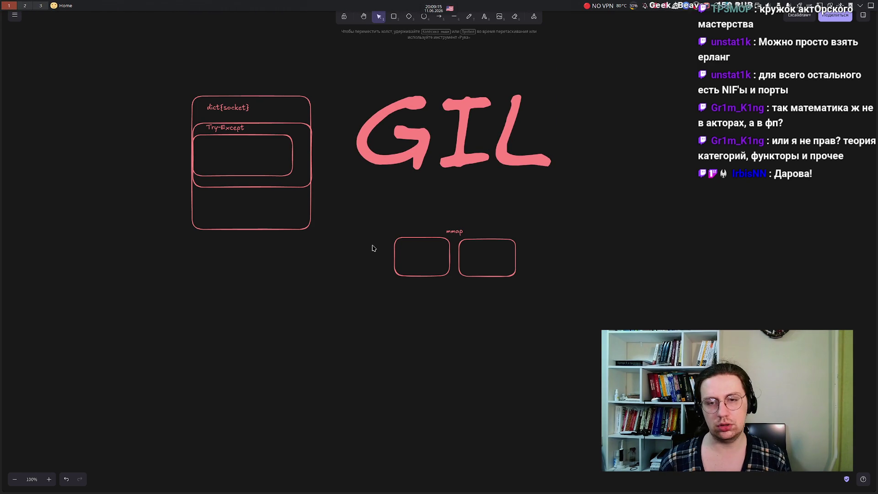
left_click(422, 238)
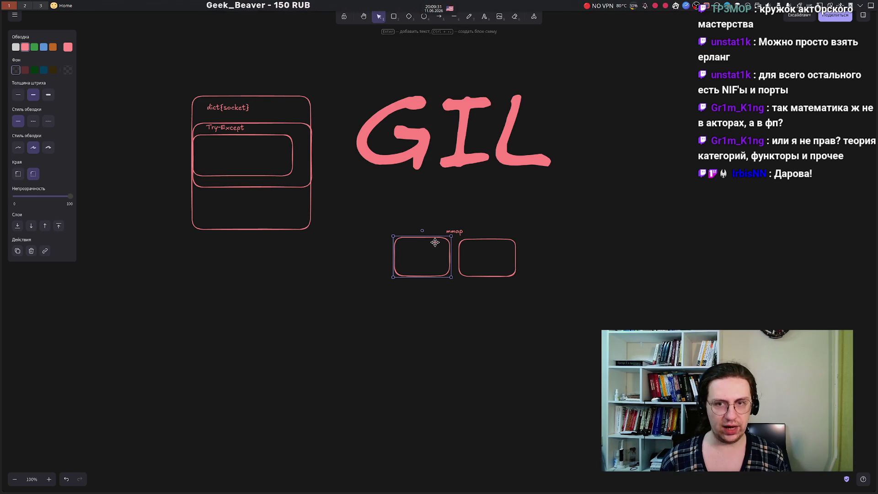
Step: Add a 'pickle' text label and centre it beneath the two rounded boxes
double_click(421, 304)
type("pickle")
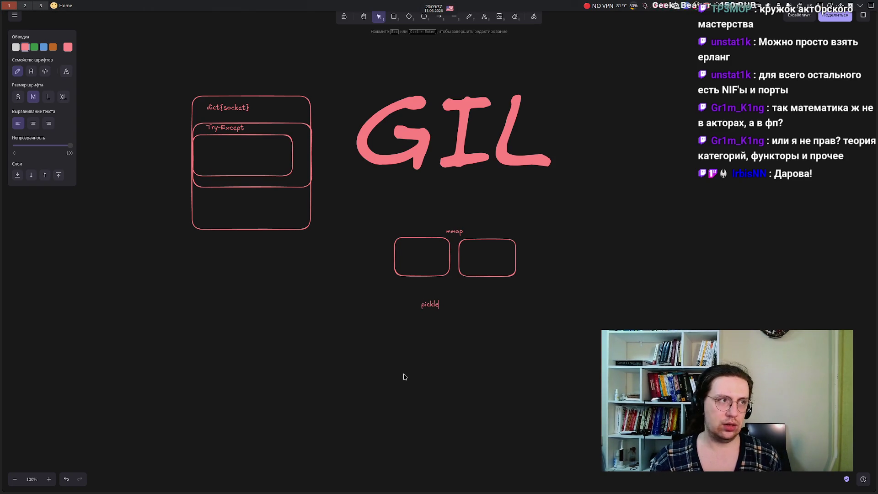
left_click(403, 376)
left_click_drag(424, 305, 453, 287)
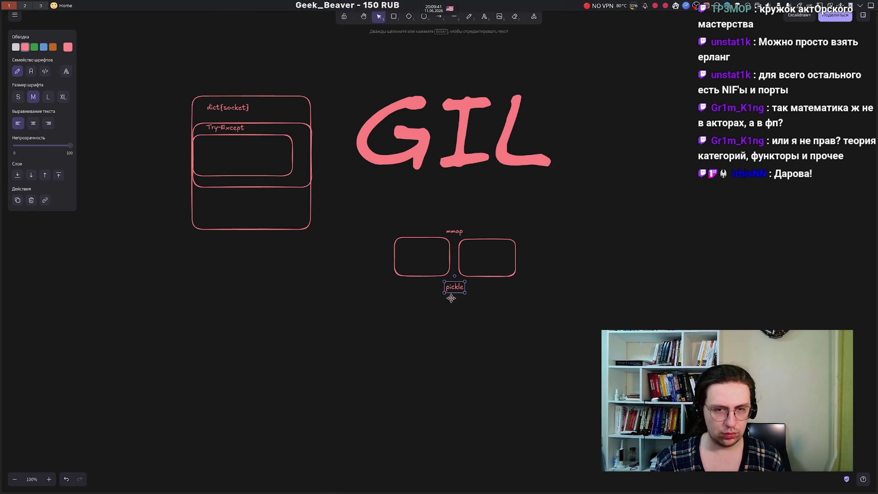
left_click(433, 329)
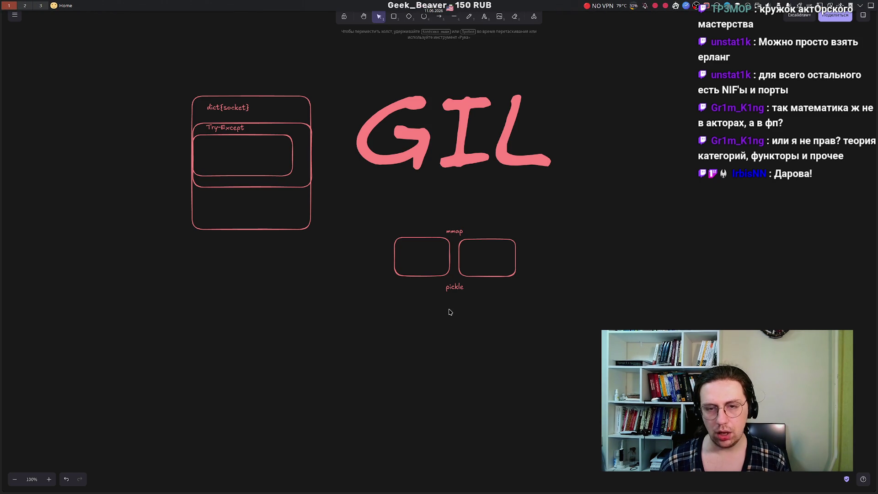
mouse_move(348, 195)
left_mouse_down()
mouse_move(637, 344)
mouse_move(323, 192)
mouse_move(624, 371)
mouse_move(588, 343)
mouse_move(494, 354)
left_mouse_up()
left_click(436, 358)
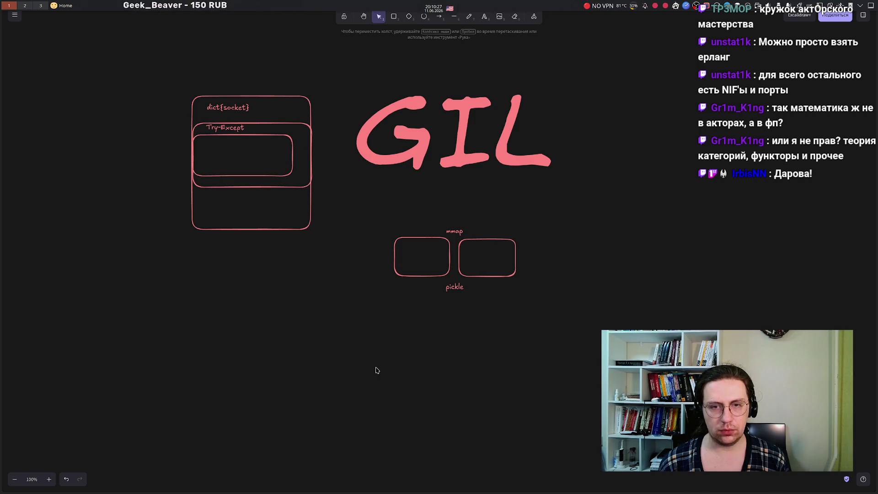
left_click(431, 105)
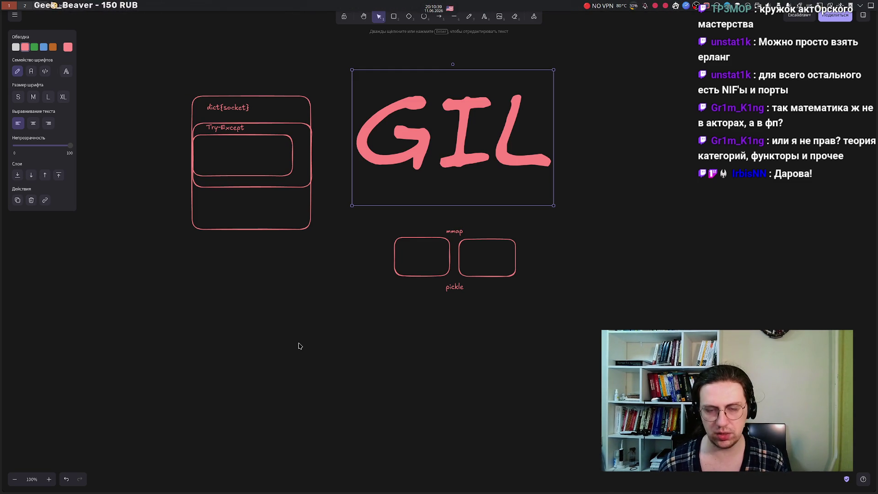
left_click(361, 359)
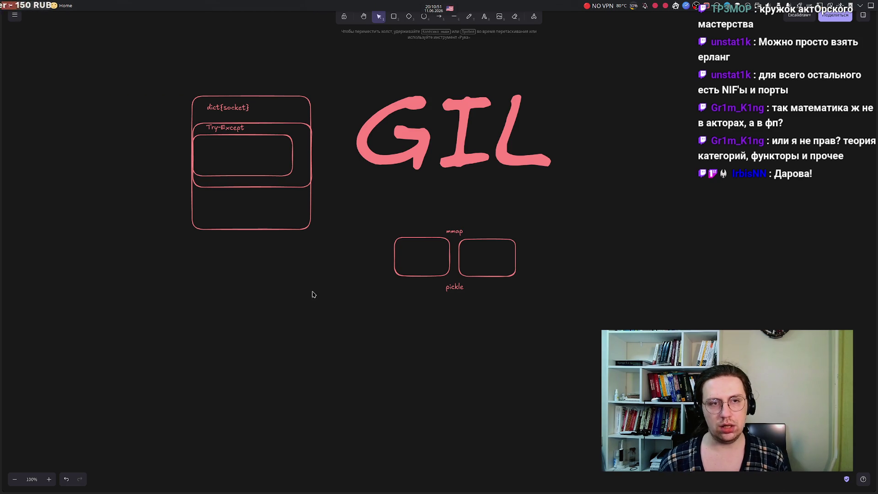
left_click_drag(144, 68, 358, 281)
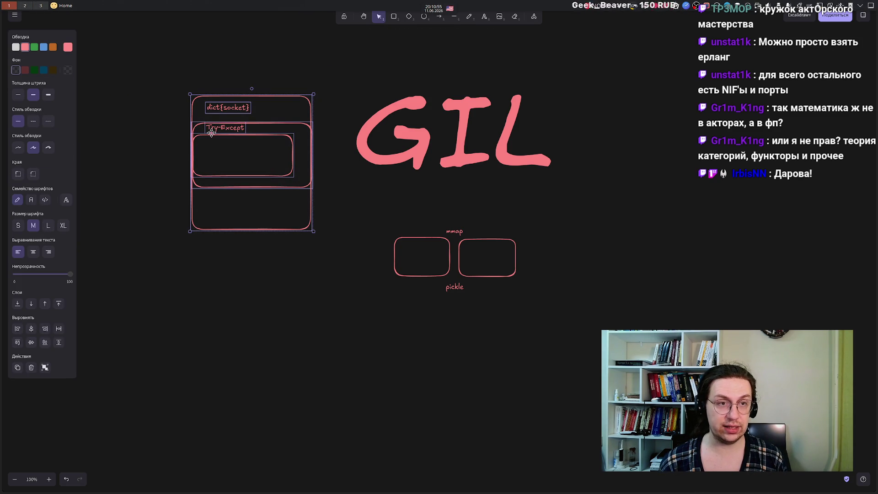
left_click_drag(208, 131, 147, 133)
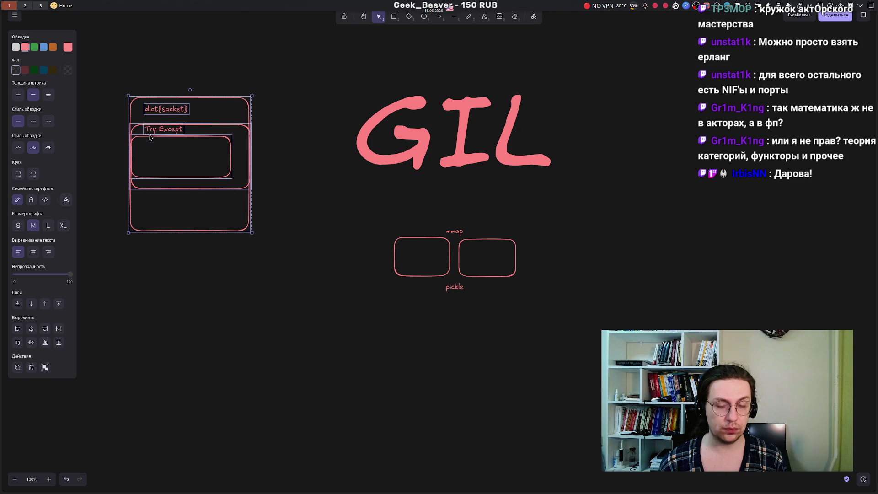
left_click(258, 336)
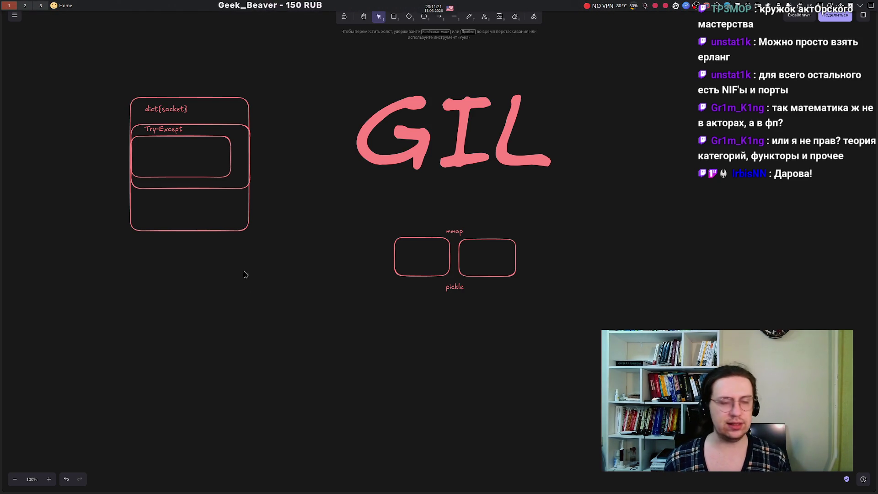
mouse_move(100, 82)
left_mouse_down()
mouse_move(265, 218)
mouse_move(270, 280)
mouse_move(94, 73)
mouse_move(307, 290)
left_mouse_up()
left_click(96, 73)
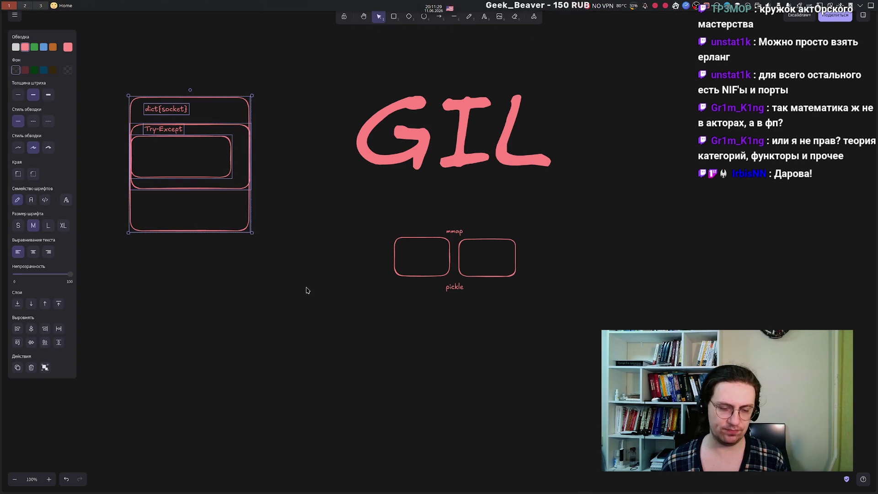
left_click(306, 290)
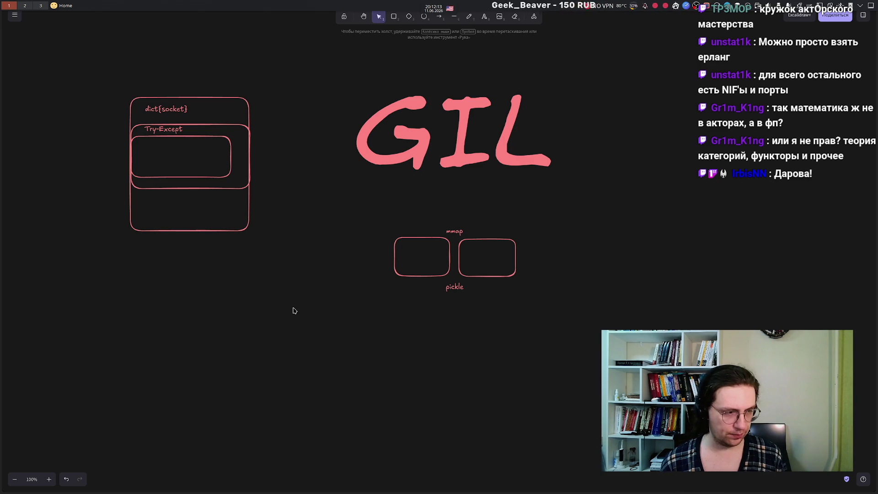
Step: Type a text list below the boxes reading Thread, Process, Coroutine, fixing the Coroutine typo
double_click(143, 322)
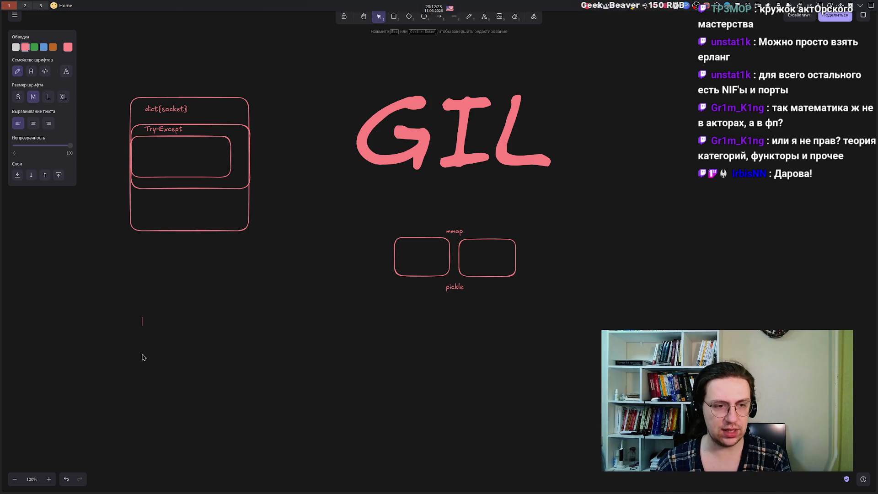
type("Thread ")
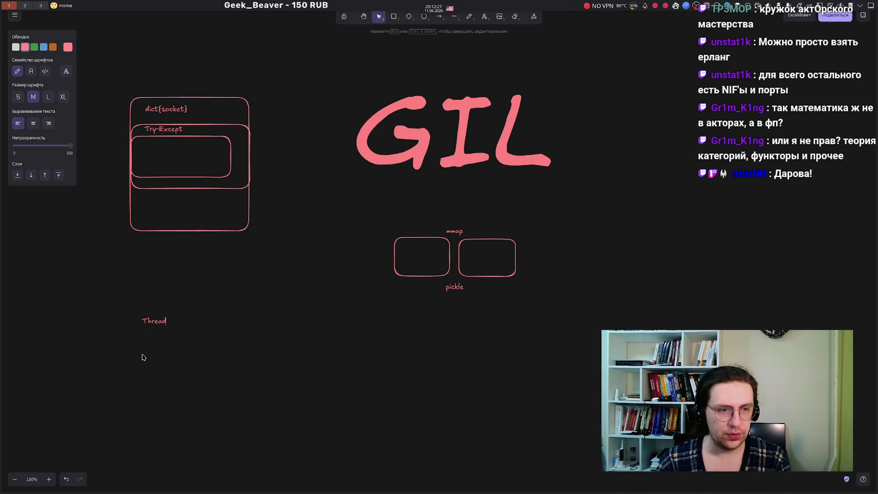
type("Process")
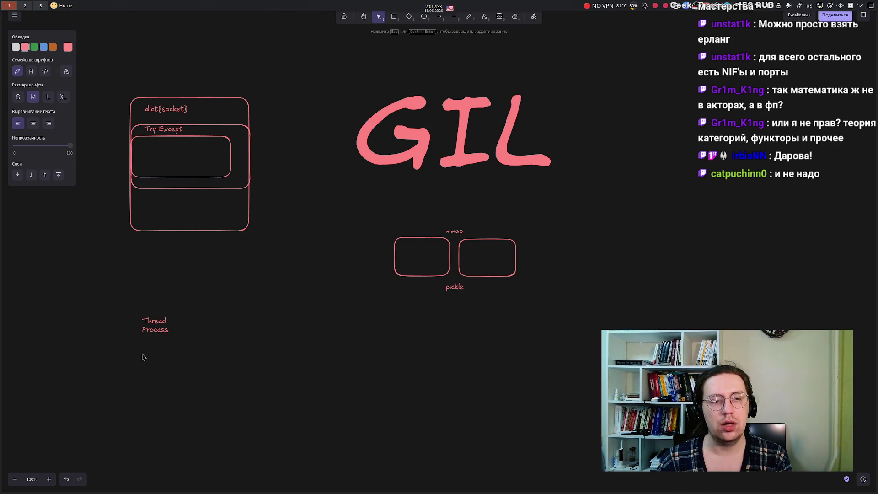
type("o")
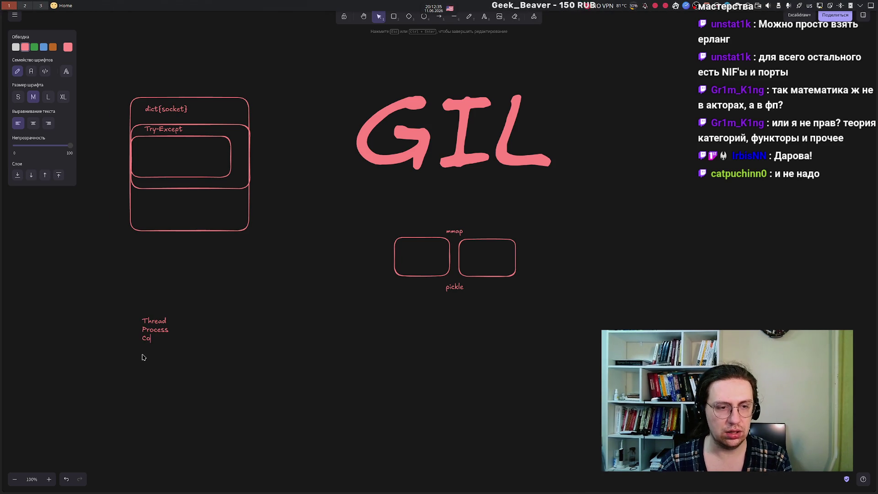
type("routint")
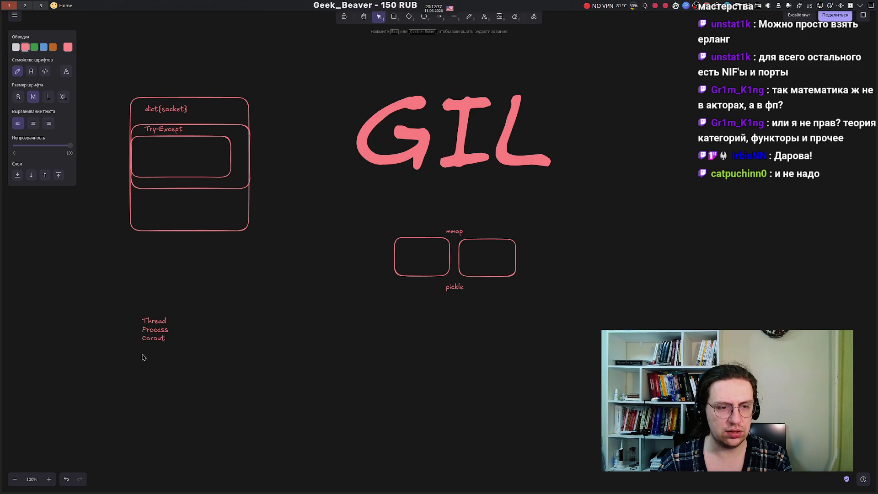
key("BackSpace")
type("e")
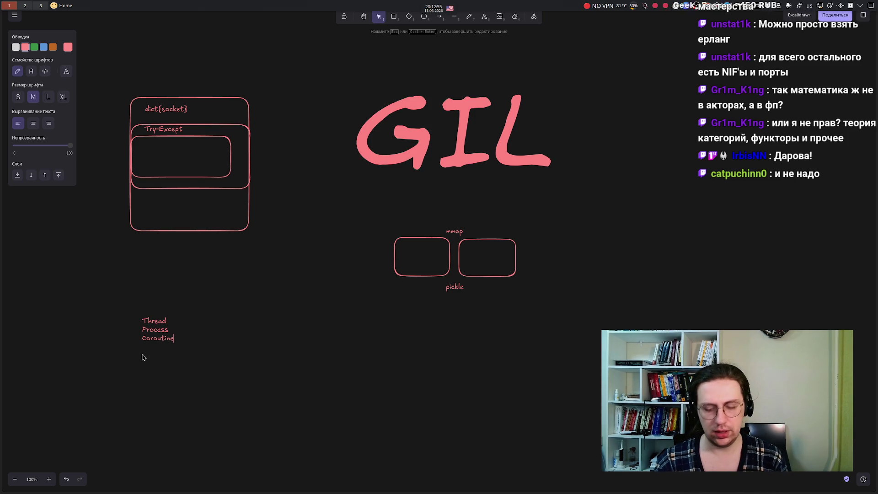
Step: Add Gevent/Twisted/... and Subinterpreters lines to the list and append (GIL/NoGIL) after Thread
scroll(143, 357, "up", 5)
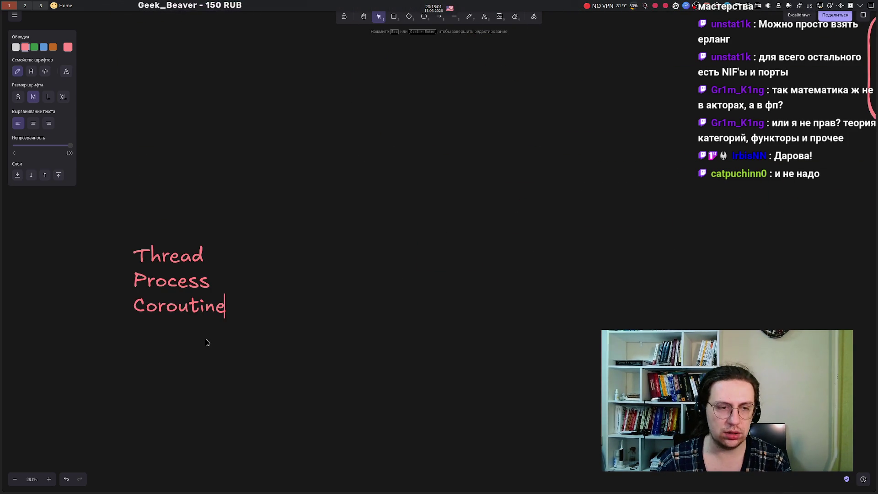
key("Return")
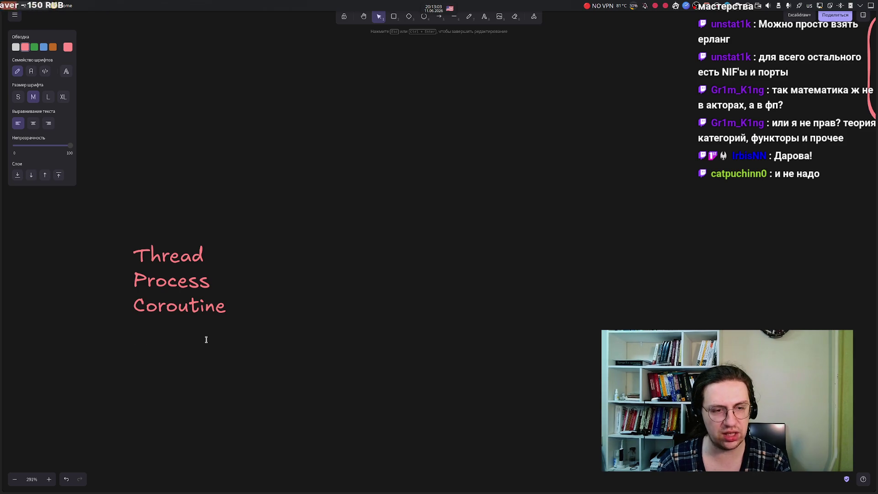
type("Gevent")
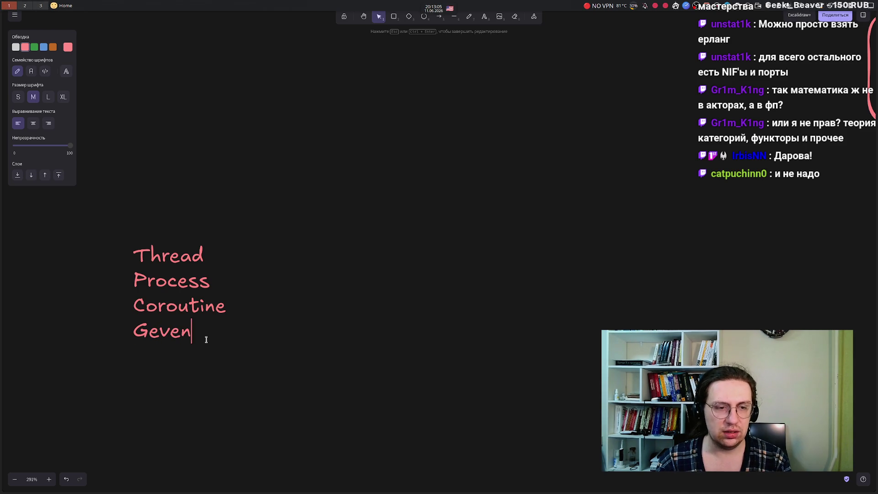
type("/Tw")
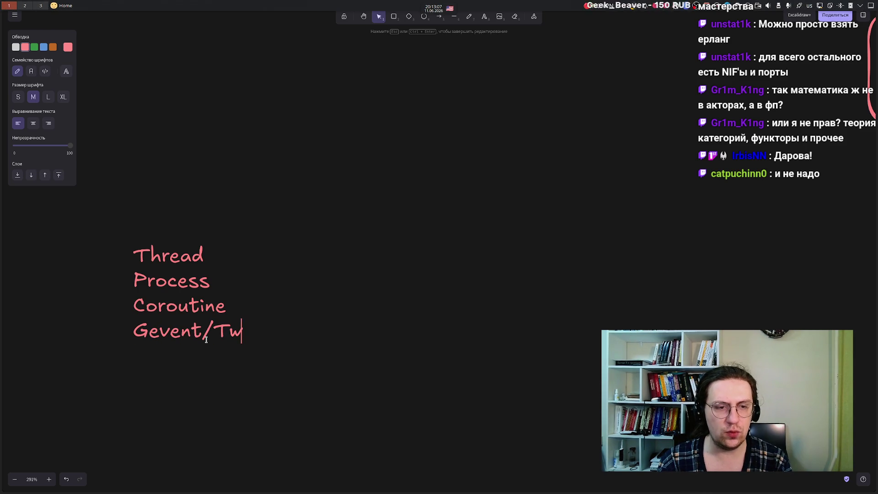
type("isted/")
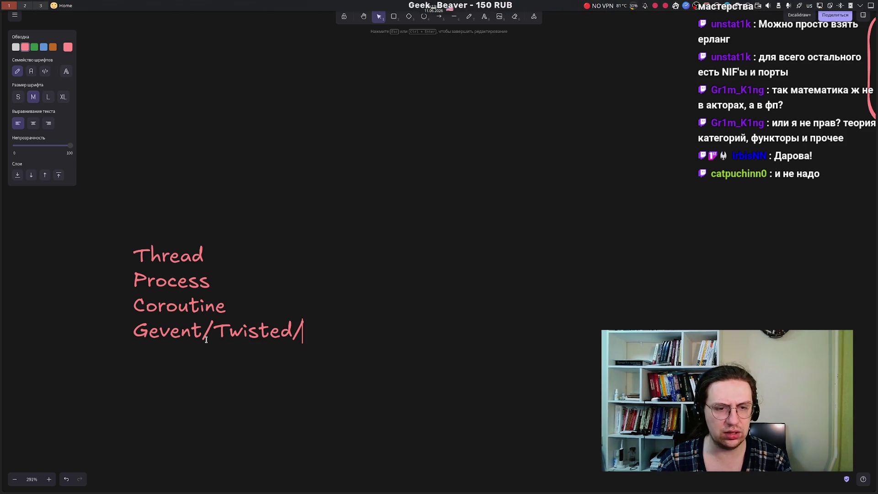
type("...")
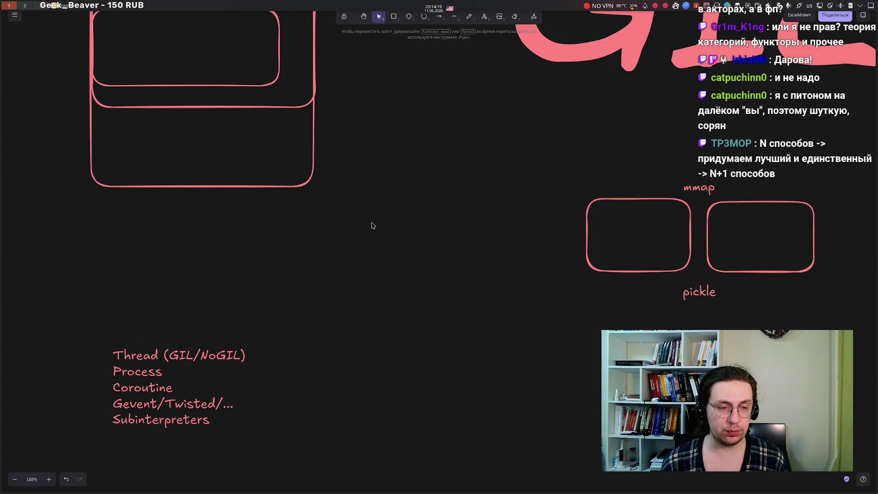
scroll(373, 225, "down", 1)
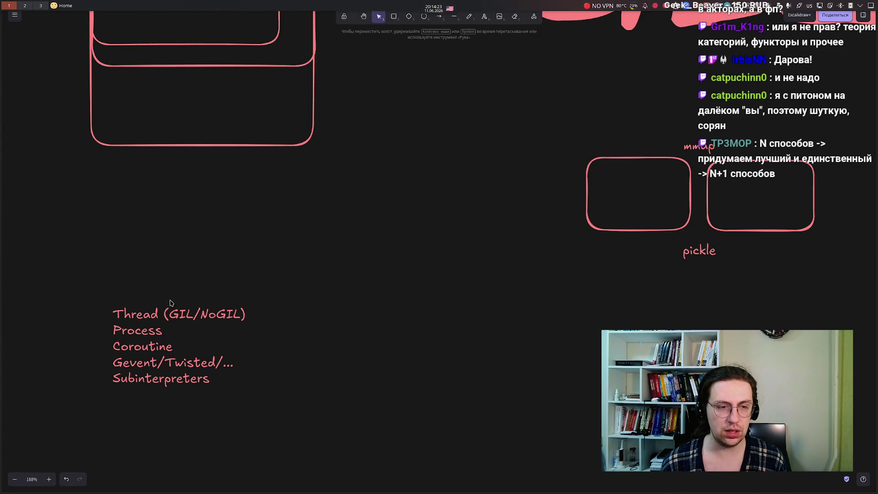
Step: Drag the five-item concurrency list up to sit just under the dict{socket} box
left_click(145, 344)
left_click_drag(145, 343, 142, 219)
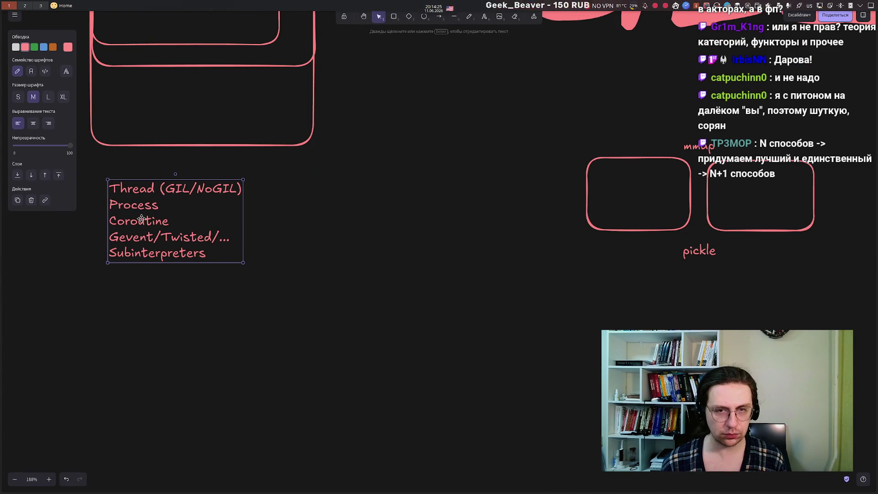
left_click(238, 372)
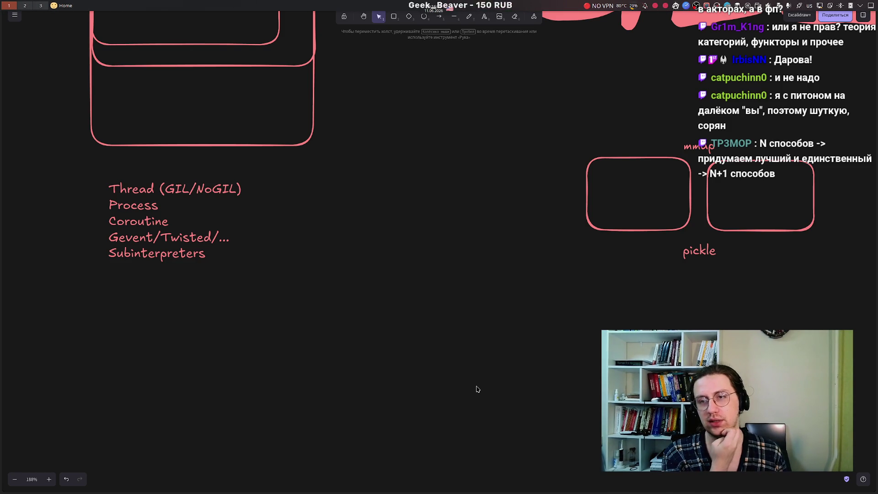
scroll(441, 274, "up", 3)
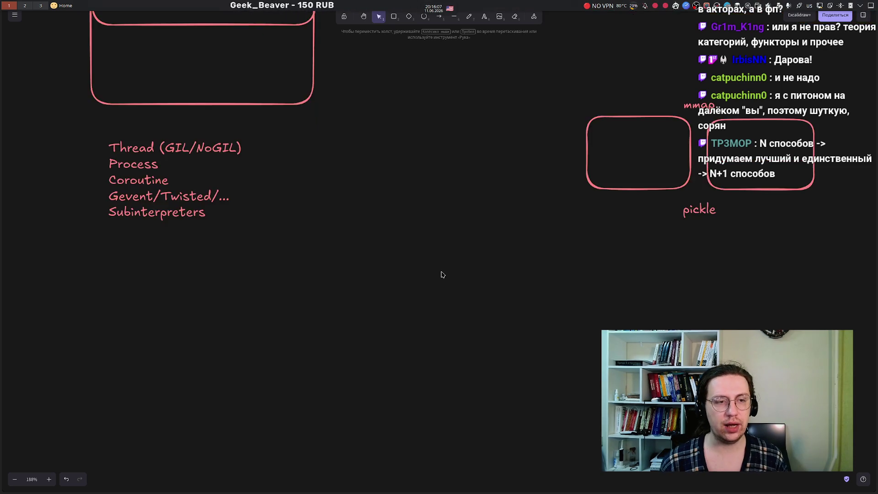
Step: Zoom out to 123% and pan up to show the whole board with empty space below
scroll(441, 272, "down", 2)
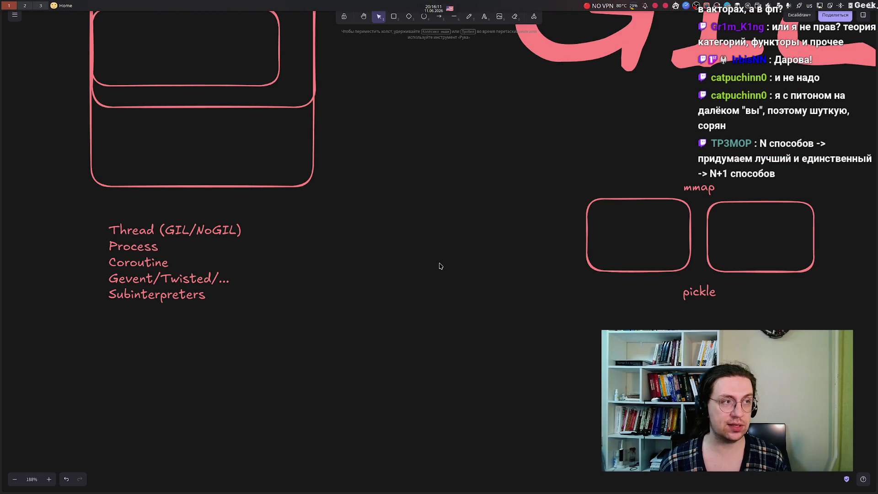
left_click_drag(79, 201, 319, 374)
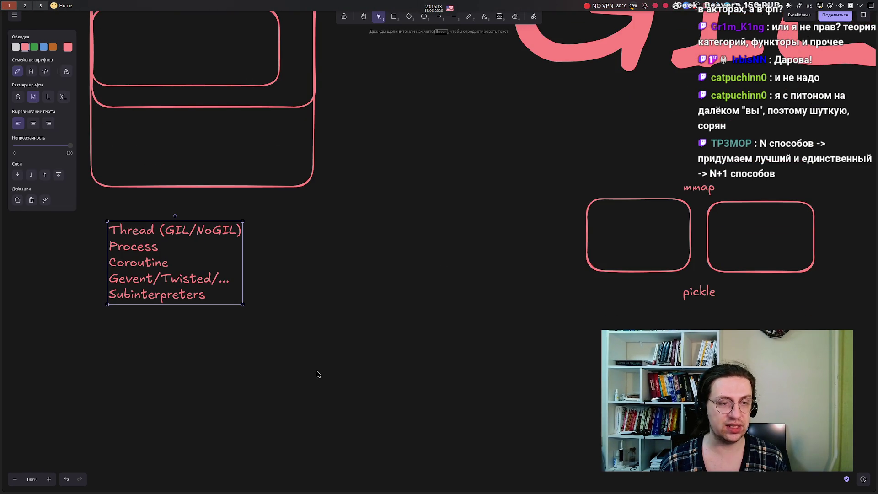
left_click(388, 337)
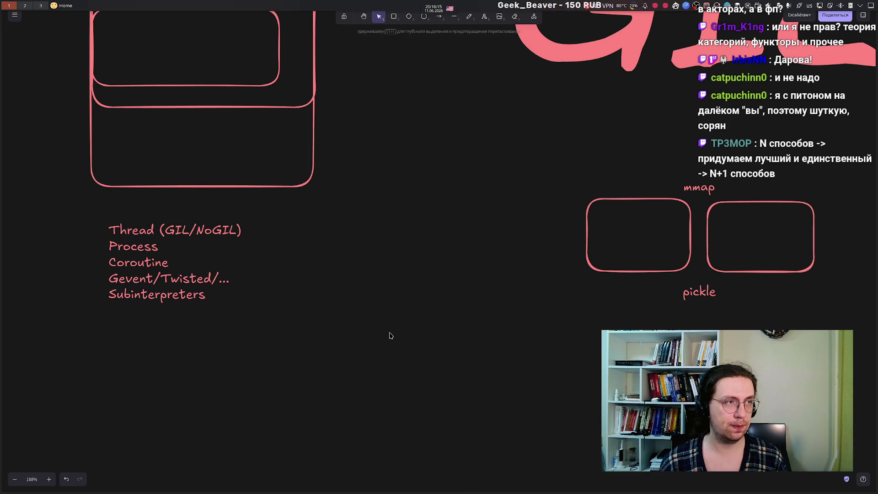
scroll(390, 336, "down", 2)
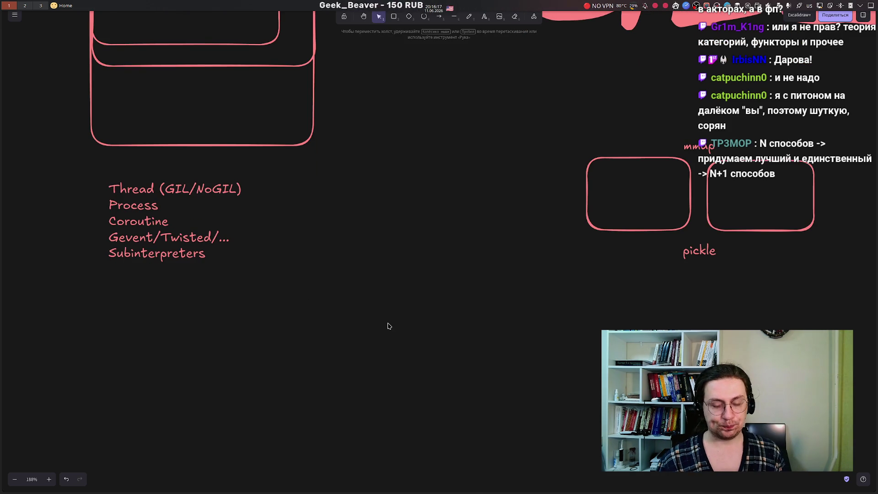
scroll(387, 326, "down", 5)
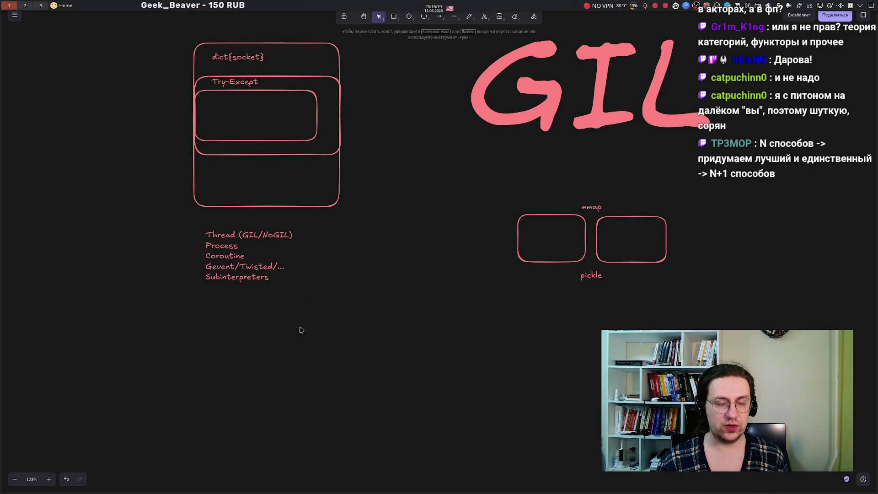
mouse_move(421, 335)
left_mouse_down()
mouse_move(418, 226)
mouse_move(418, 270)
left_mouse_up()
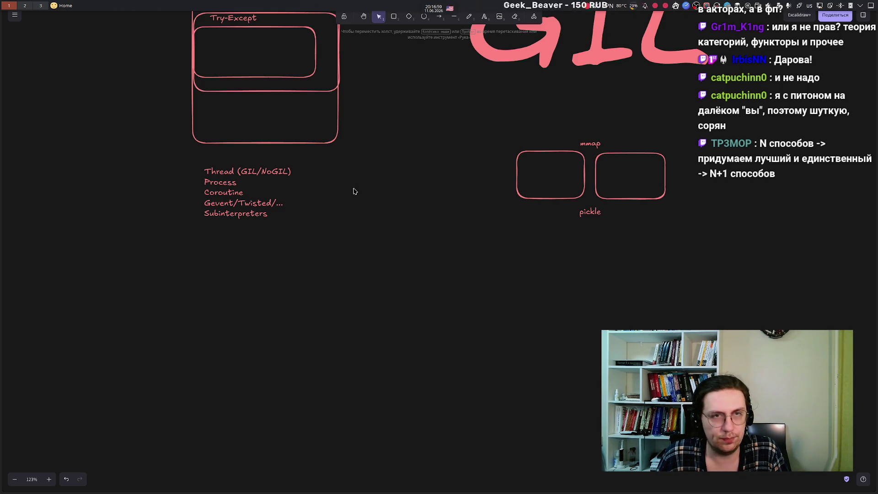
left_click(422, 17)
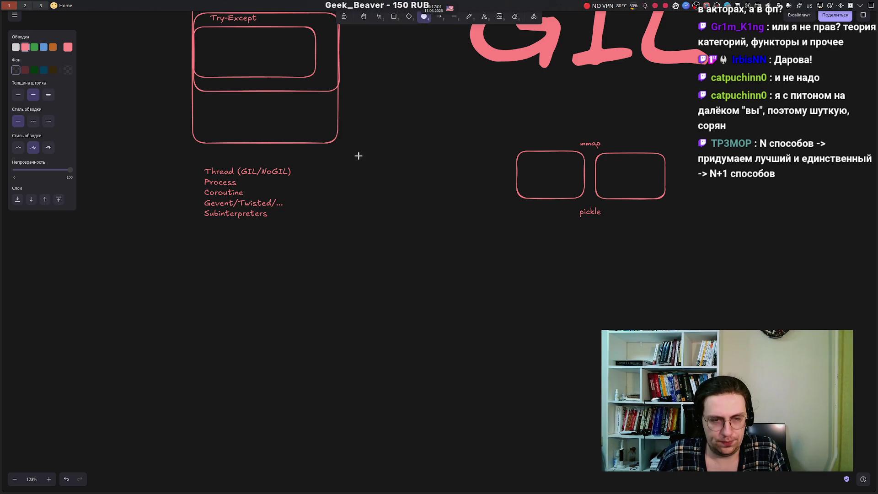
left_click_drag(210, 302, 235, 329)
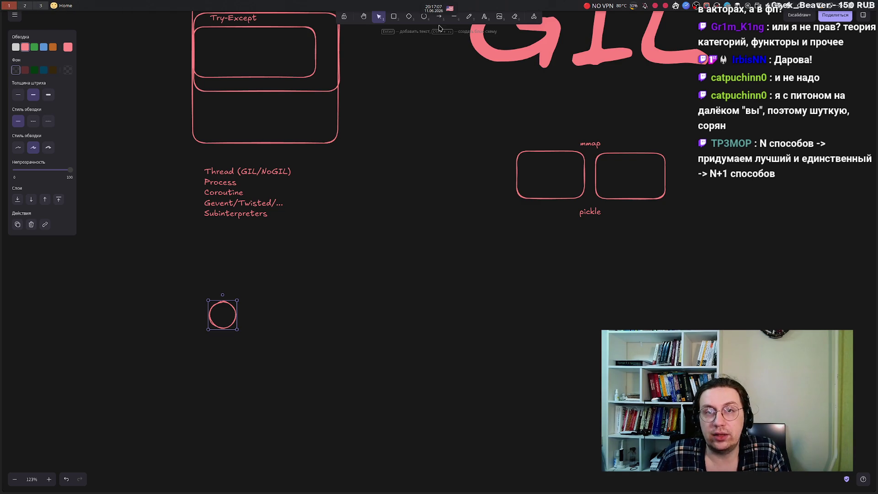
left_click(424, 17)
left_click_drag(291, 303, 319, 329)
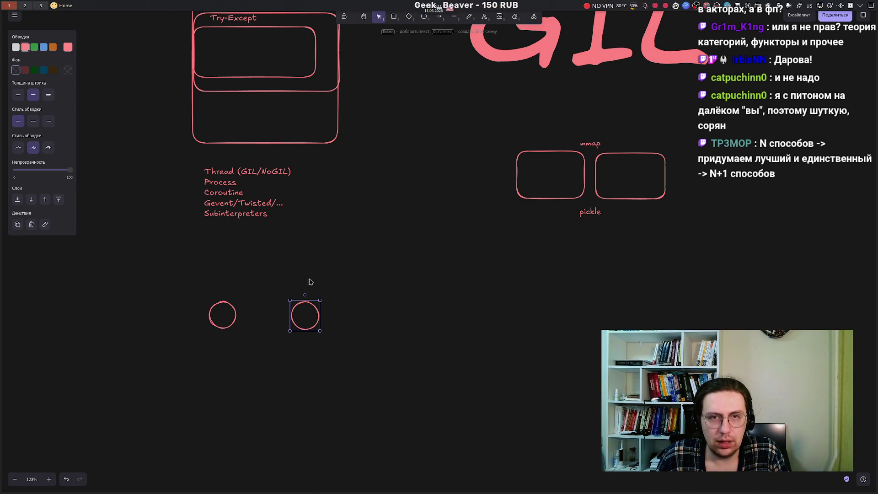
left_click(338, 227)
key("a")
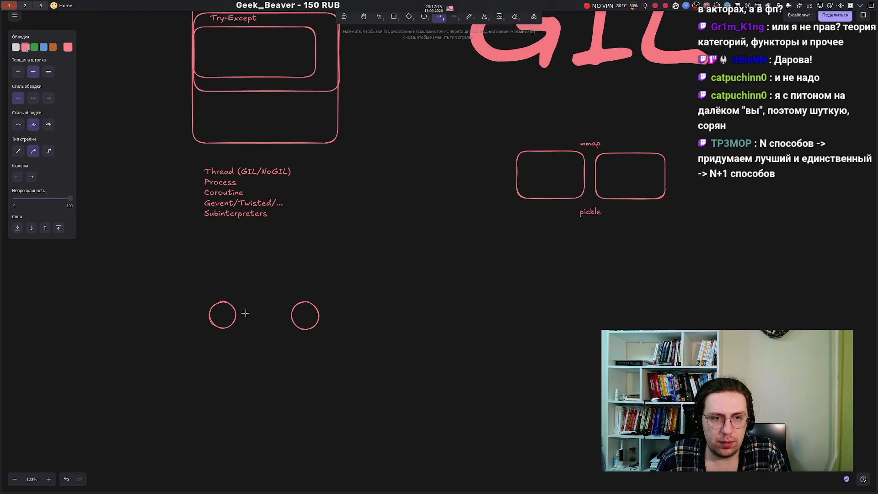
left_click_drag(237, 315, 289, 315)
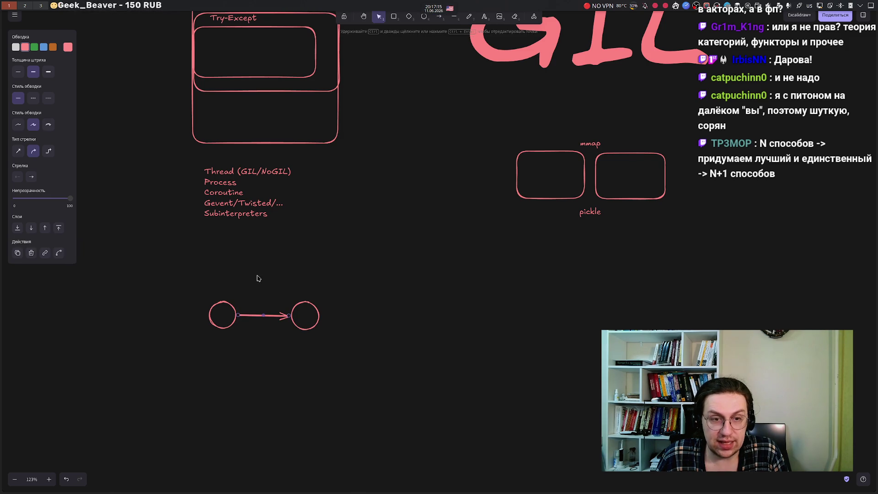
left_click(223, 269)
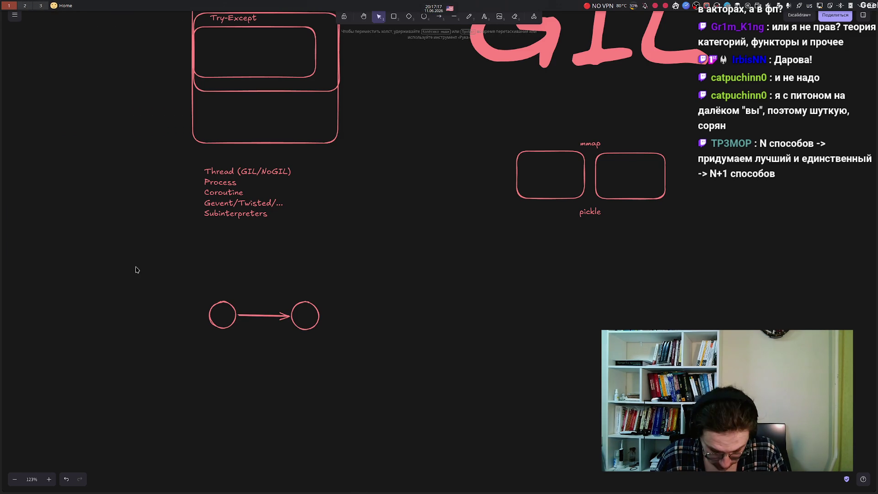
scroll(144, 265, "up", 4)
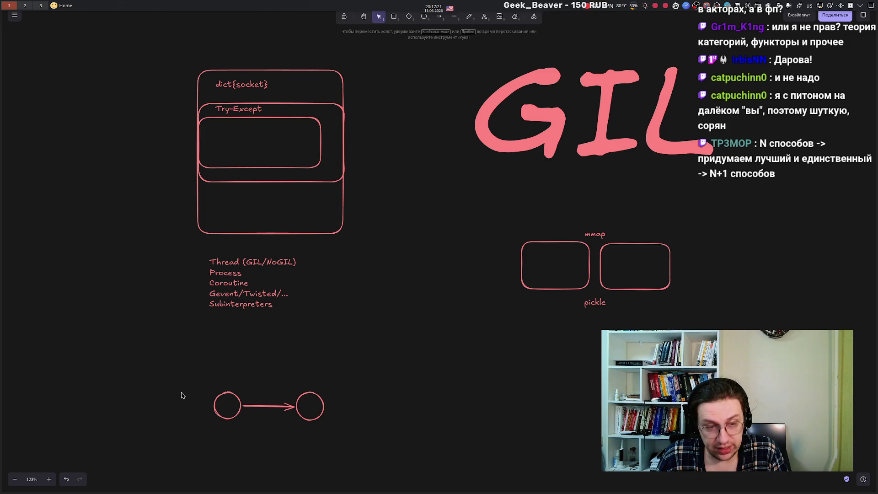
scroll(151, 320, "down", 3)
left_click_drag(156, 247, 258, 346)
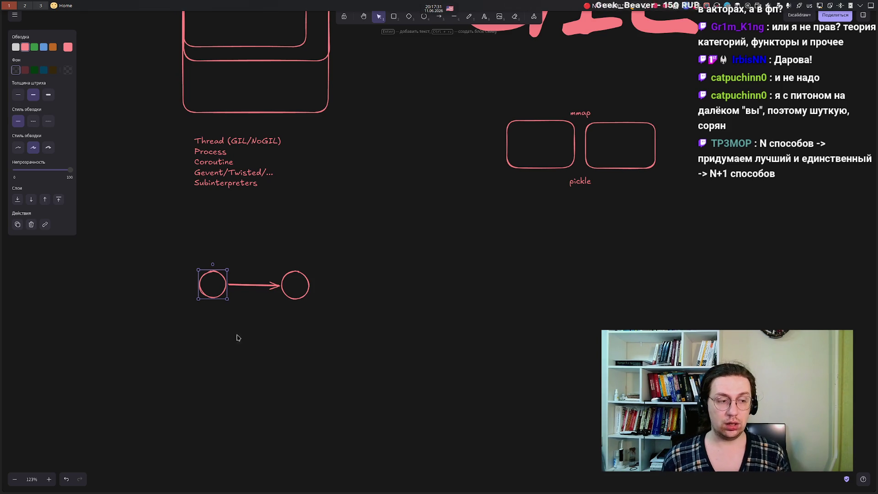
scroll(201, 210, "up", 5)
left_click_drag(170, 130, 398, 240)
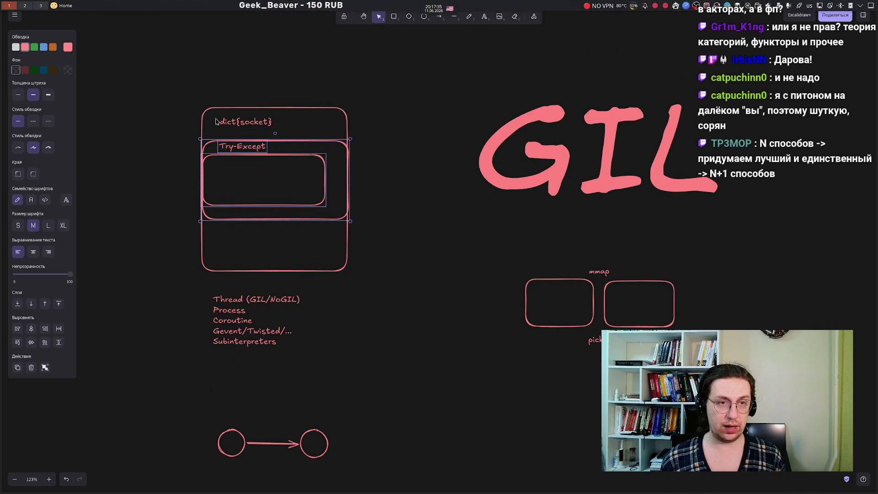
mouse_move(158, 130)
left_mouse_down()
mouse_move(180, 152)
mouse_move(380, 256)
left_mouse_up()
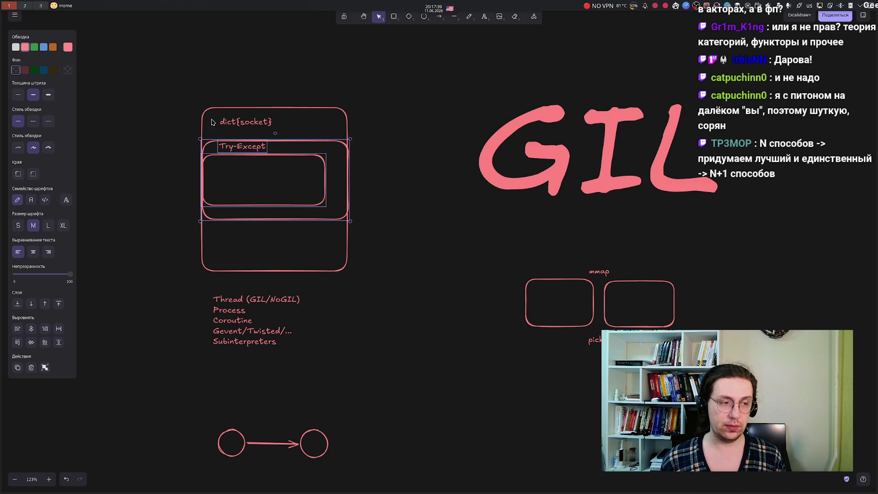
left_click(226, 124)
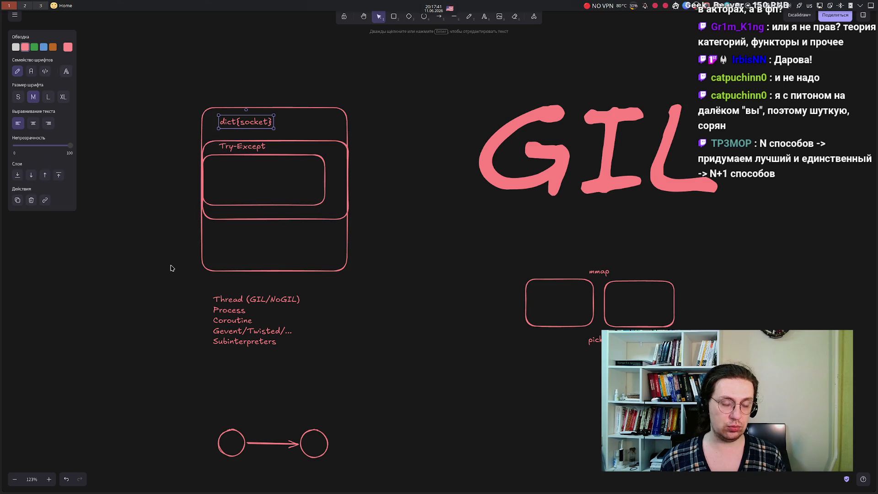
mouse_move(175, 88)
left_mouse_down()
mouse_move(275, 140)
mouse_move(365, 148)
left_mouse_up()
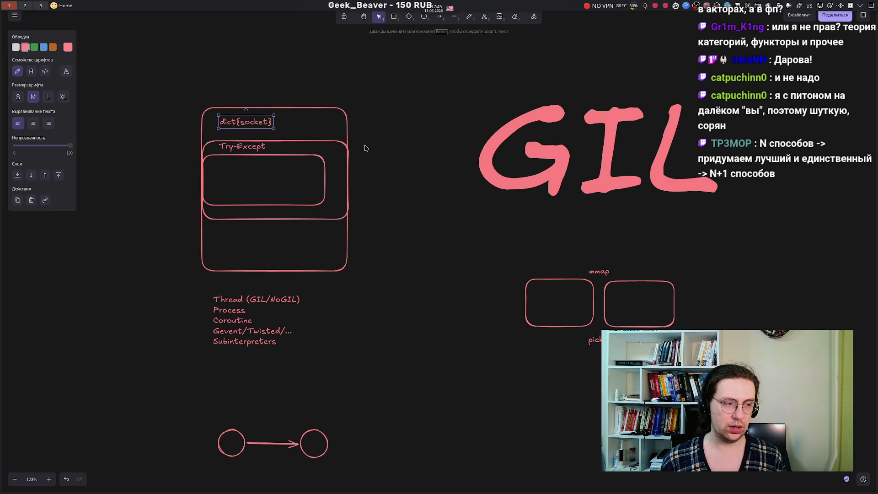
left_click_drag(180, 412, 264, 480)
left_click(118, 349)
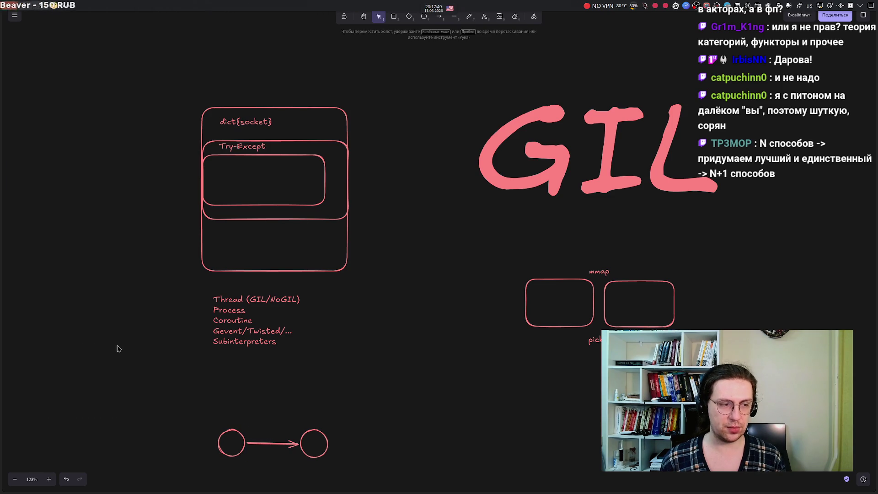
mouse_move(164, 83)
left_mouse_down()
mouse_move(227, 113)
mouse_move(418, 154)
left_mouse_up()
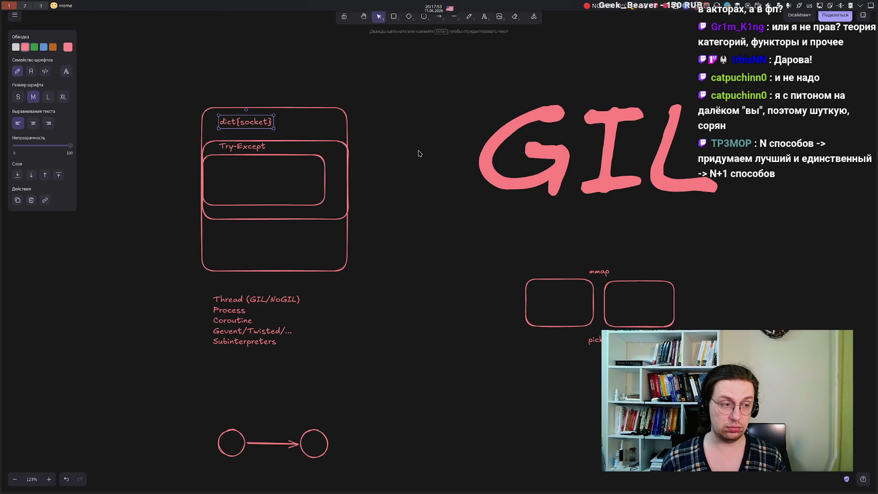
mouse_move(164, 93)
left_mouse_down()
mouse_move(409, 163)
mouse_move(405, 145)
left_mouse_up()
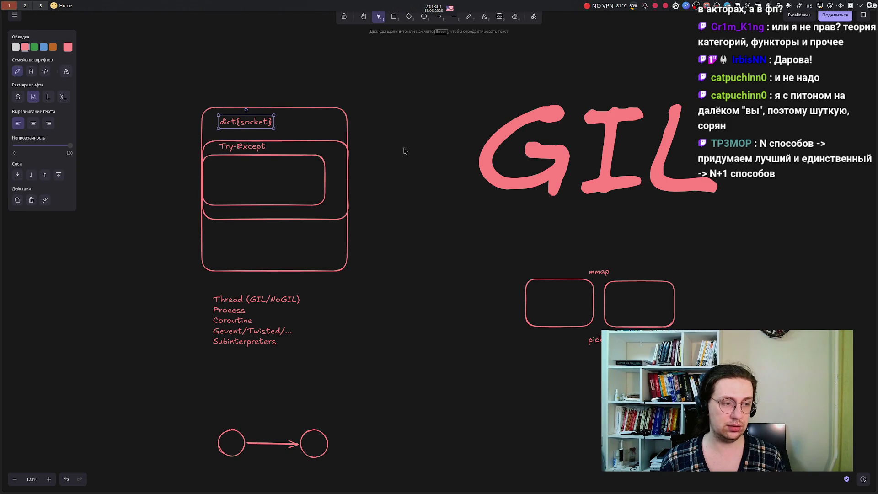
left_click(423, 351)
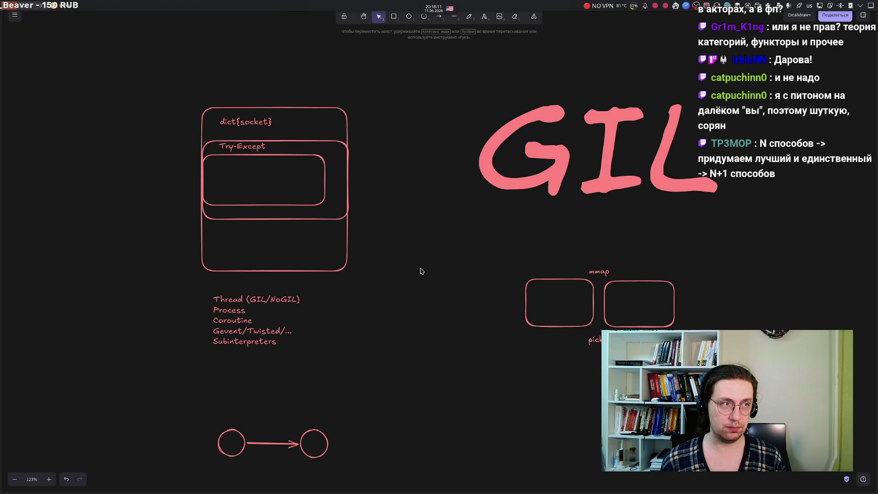
scroll(419, 322, "down", 3)
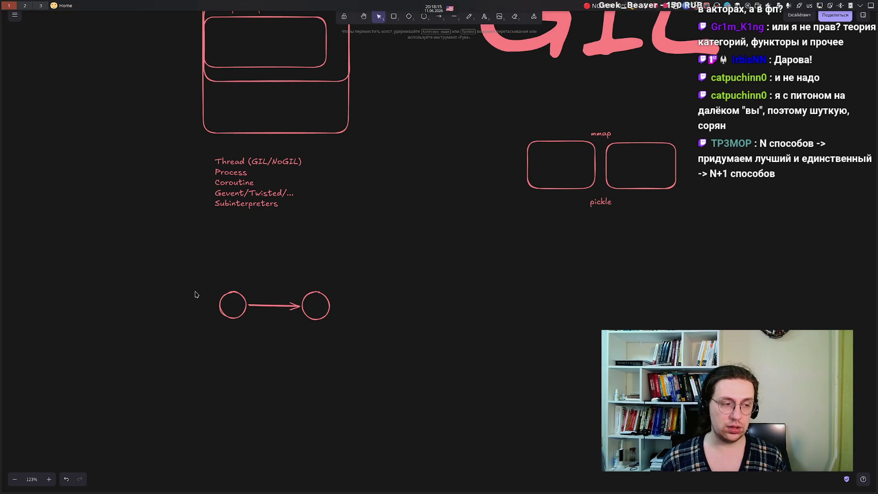
left_click_drag(190, 286, 249, 349)
left_click_drag(297, 271, 368, 357)
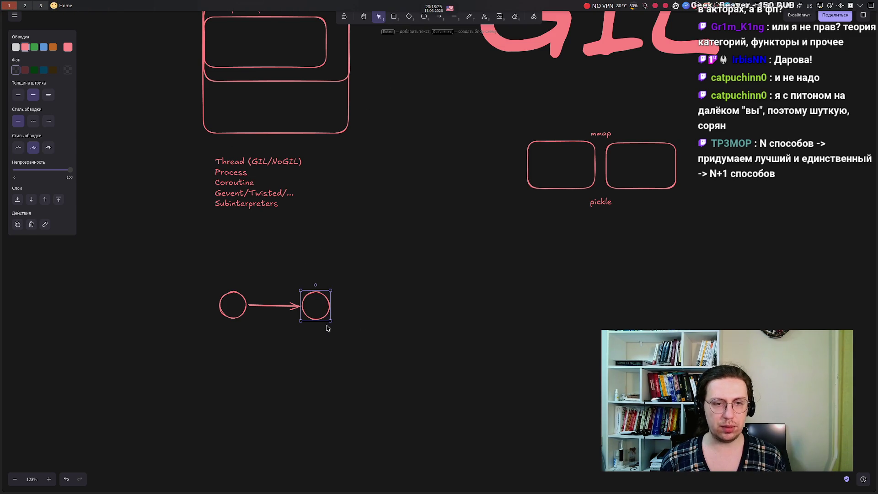
left_click(291, 402)
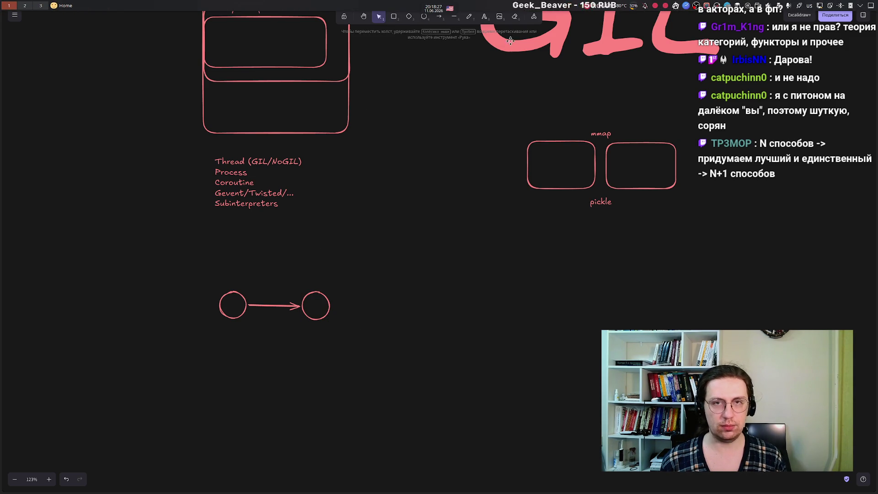
left_click(393, 17)
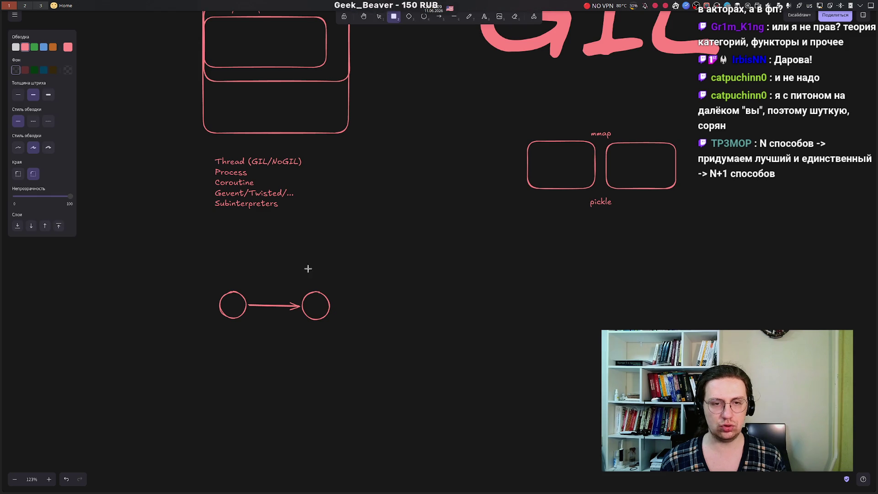
mouse_move(215, 331)
left_mouse_down()
mouse_move(541, 351)
mouse_move(574, 365)
left_mouse_up()
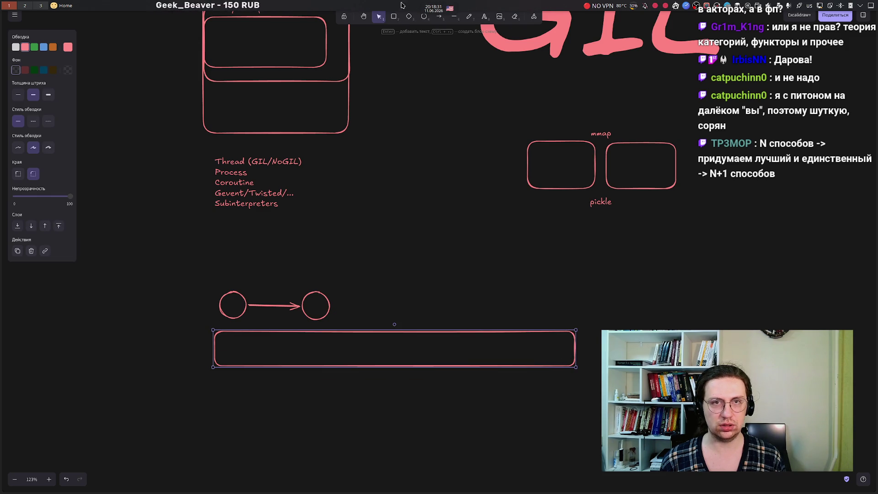
mouse_move(218, 366)
left_mouse_down()
mouse_move(416, 404)
mouse_move(588, 394)
mouse_move(575, 402)
left_mouse_up()
left_click(157, 245)
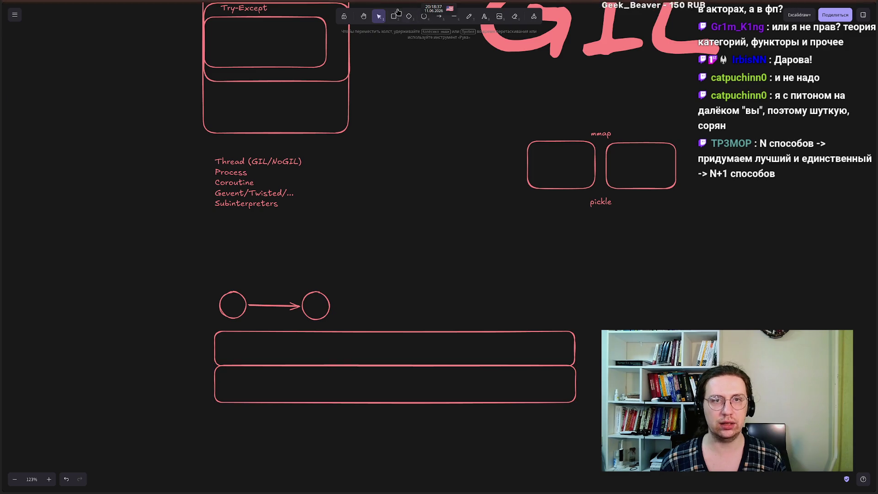
key("a")
left_click_drag(243, 348, 268, 383)
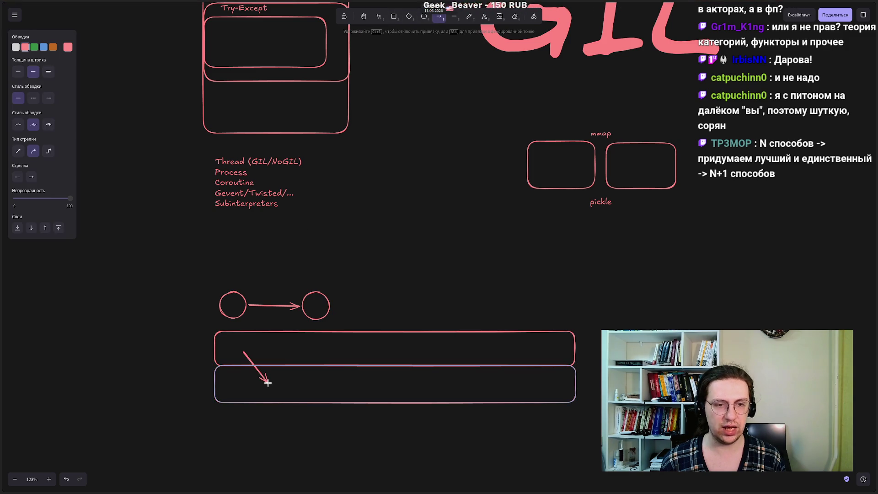
left_click(437, 17)
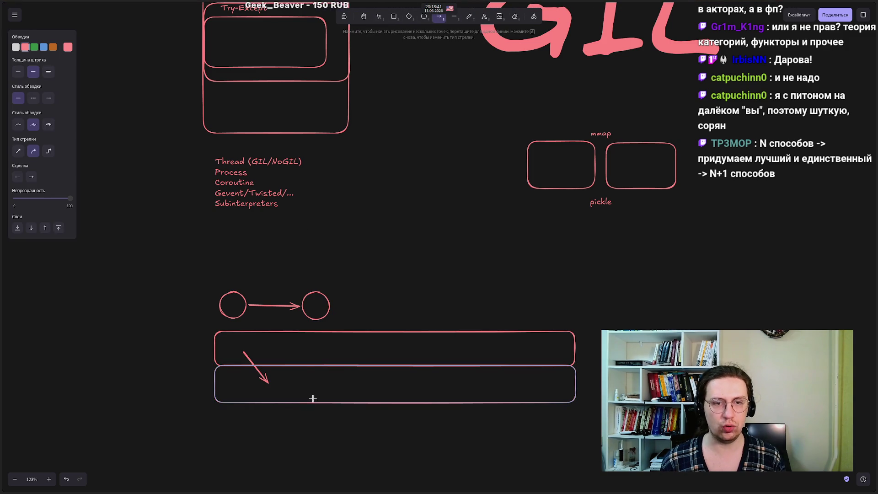
left_click_drag(302, 380, 327, 353)
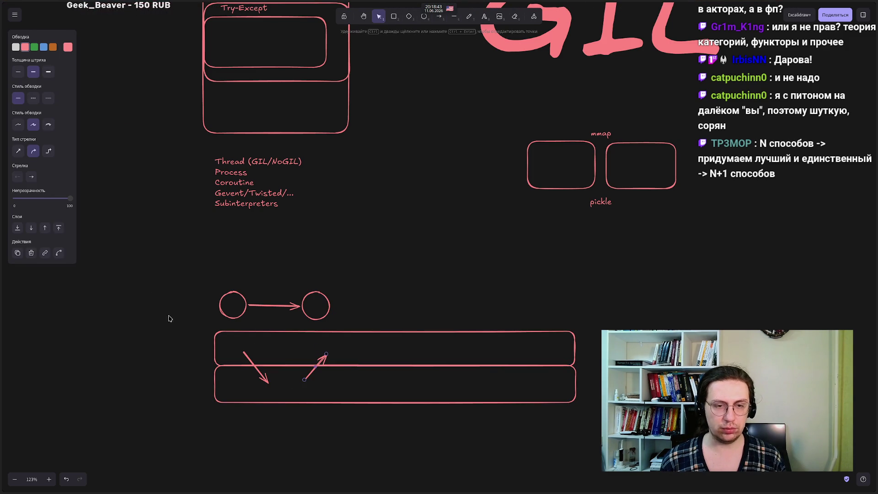
left_click(167, 310)
left_click_drag(188, 320, 590, 435)
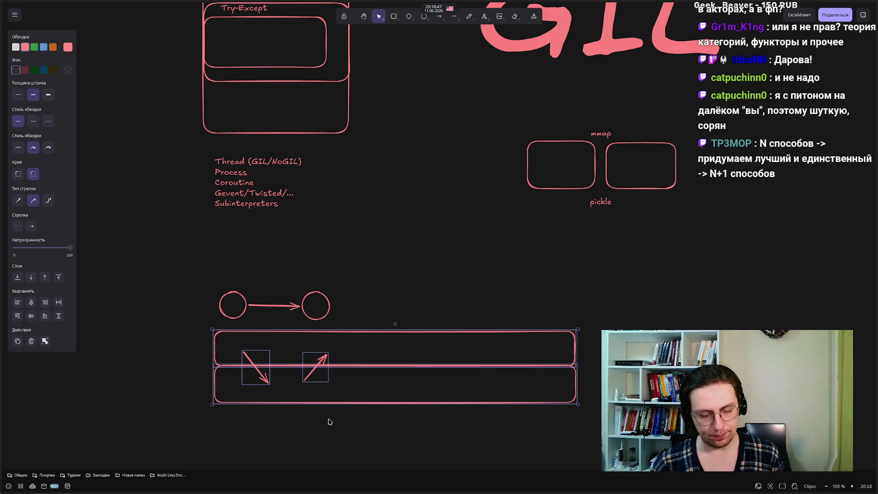
key("Delete")
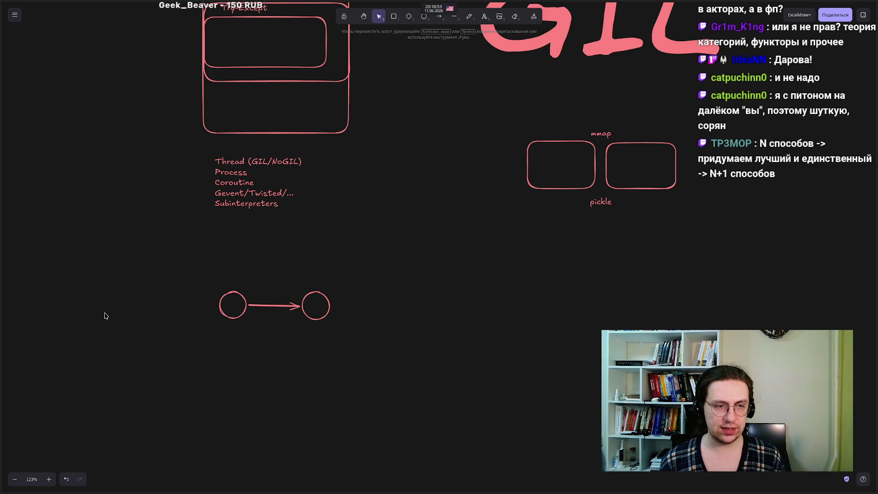
left_click_drag(177, 263, 264, 342)
left_click_drag(279, 358, 280, 357)
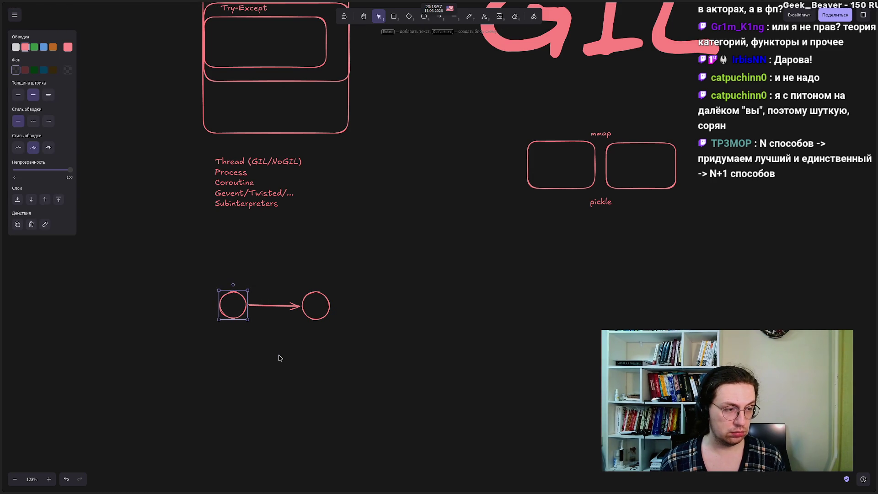
left_click_drag(165, 253, 292, 374)
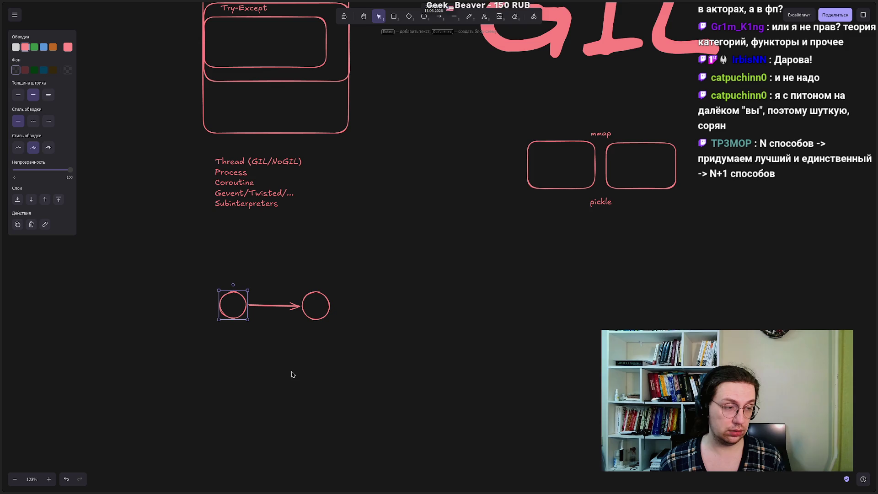
left_click(193, 355)
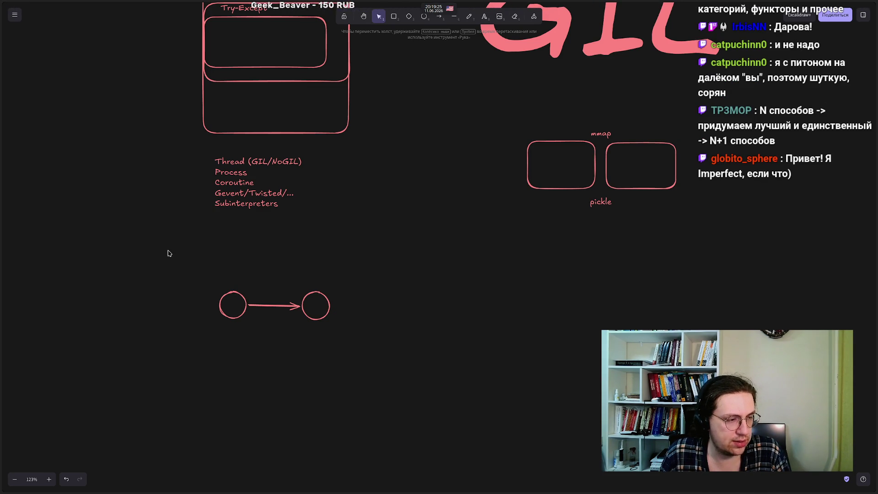
mouse_move(171, 257)
left_mouse_down()
mouse_move(231, 351)
mouse_move(279, 390)
mouse_move(269, 373)
left_mouse_up()
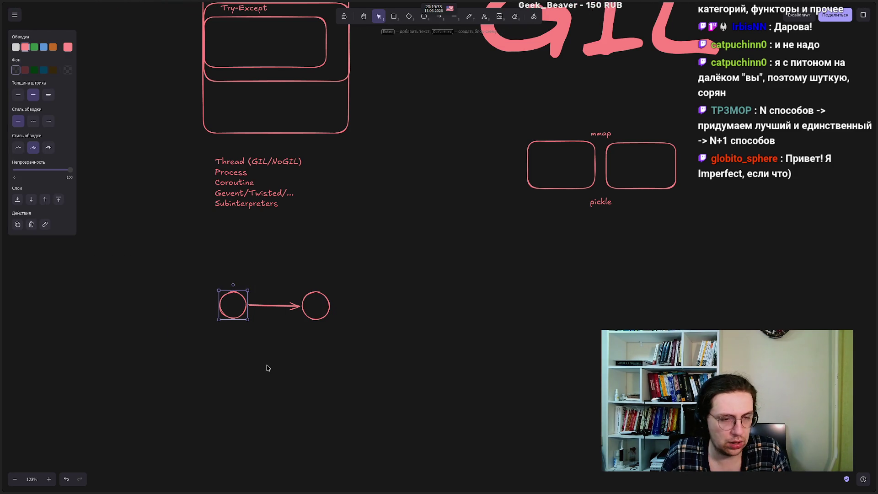
left_click(268, 368)
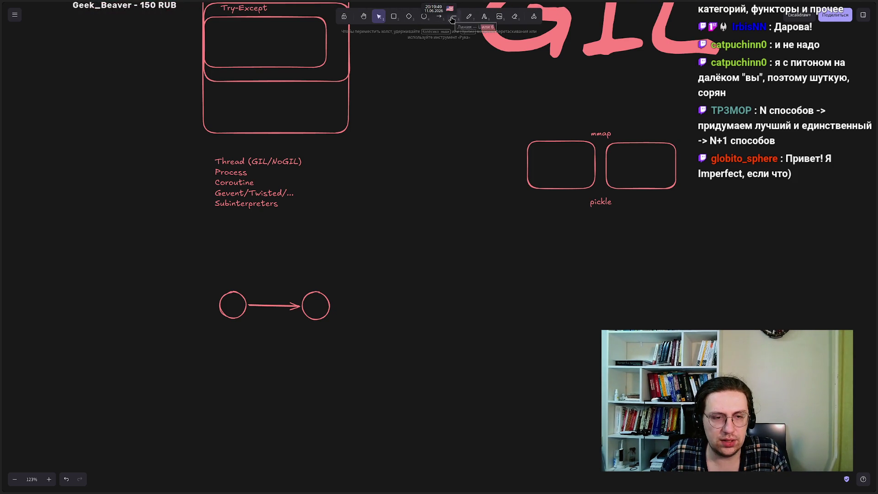
left_click(224, 299)
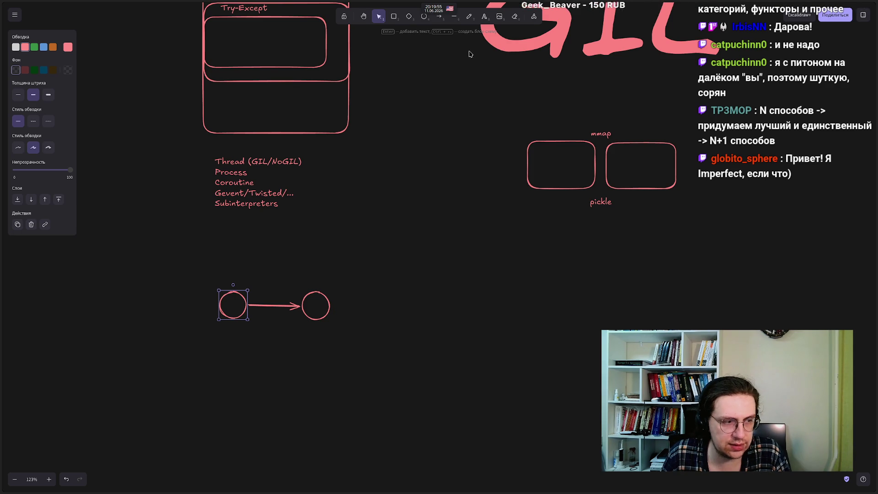
left_click(168, 279)
left_click_drag(171, 248, 289, 370)
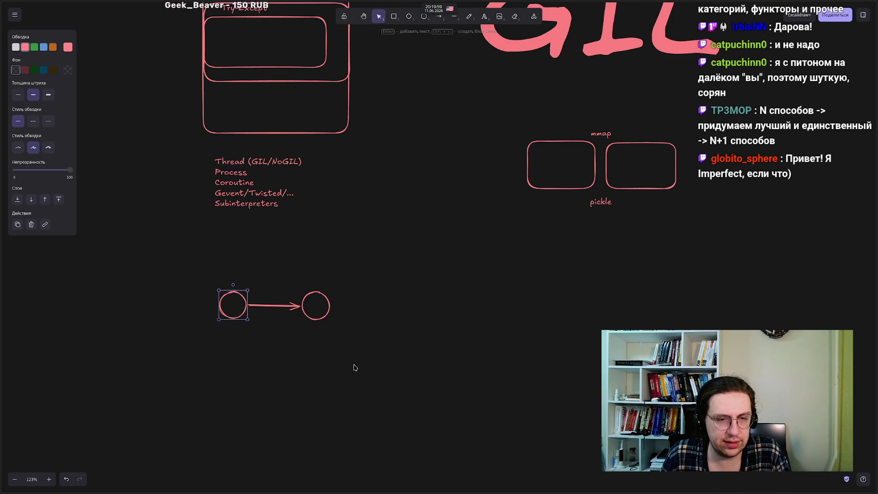
mouse_move(401, 374)
left_mouse_down()
mouse_move(255, 252)
mouse_move(333, 349)
mouse_move(380, 381)
left_mouse_up()
mouse_move(175, 252)
left_mouse_down()
mouse_move(283, 378)
mouse_move(270, 374)
mouse_move(375, 236)
mouse_move(370, 221)
left_mouse_up()
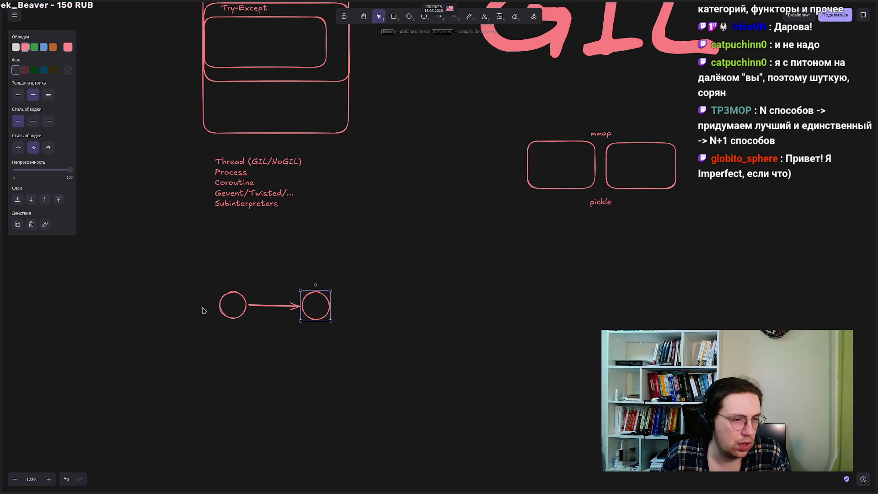
Step: Select and deselect the circles, arrow and thread list to check the existing sketch
left_click(244, 357)
left_click(258, 305)
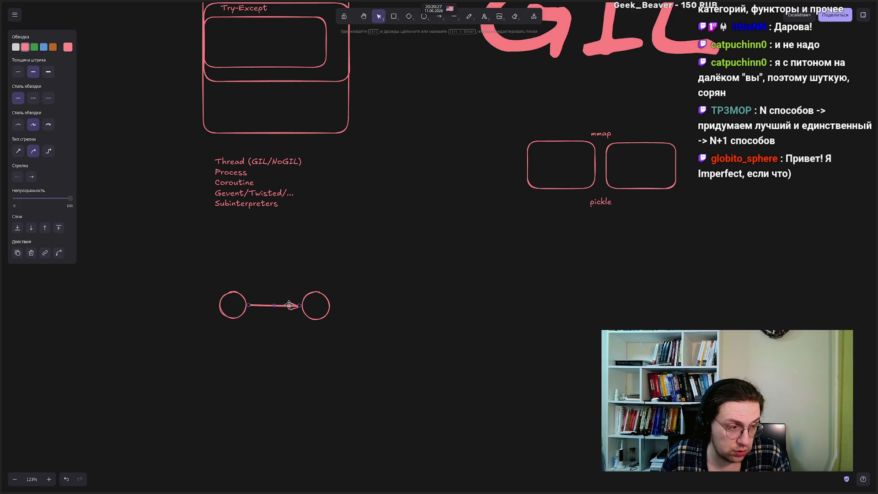
left_click(263, 284)
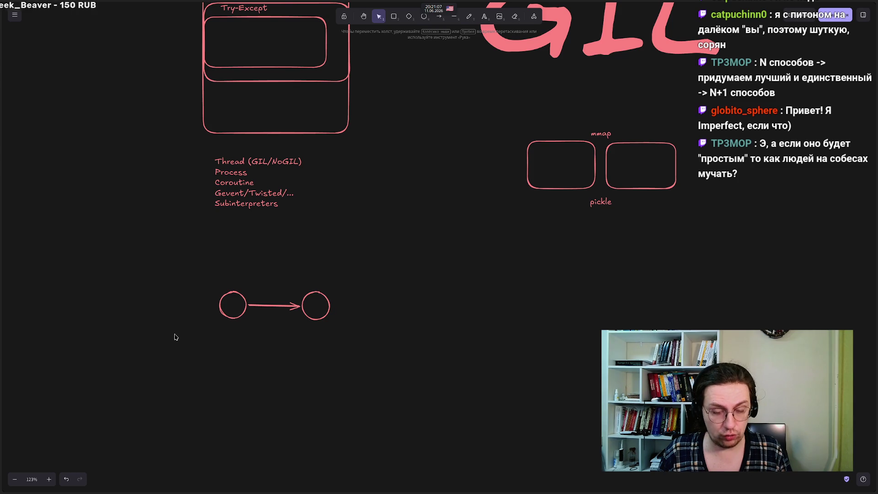
left_click_drag(167, 147, 374, 249)
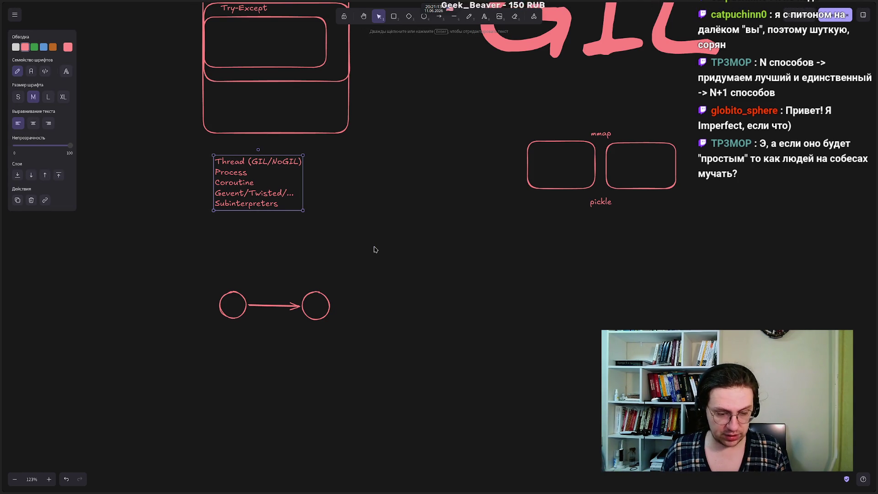
mouse_move(374, 247)
left_mouse_down()
mouse_move(212, 358)
mouse_move(165, 377)
left_mouse_up()
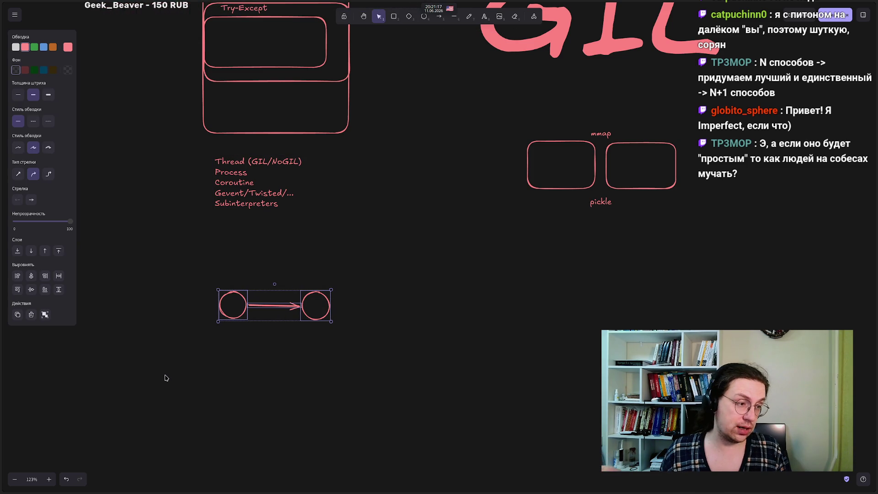
left_click(169, 375)
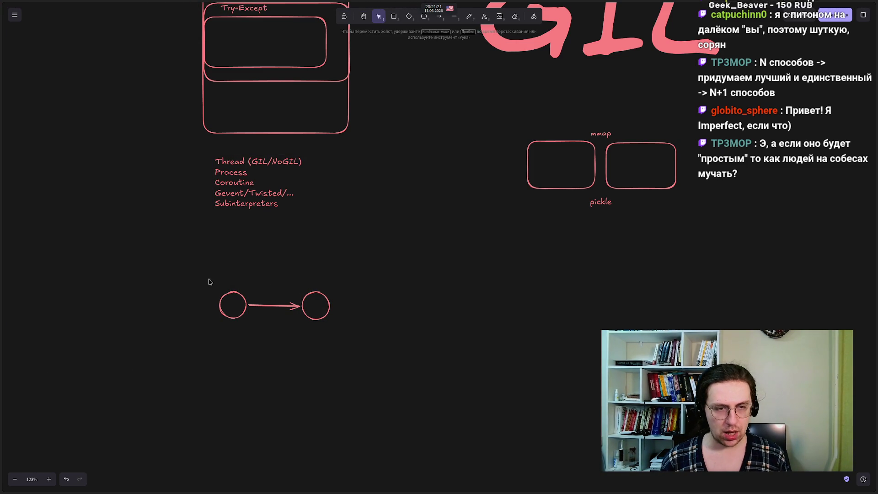
Step: Start a new text box just below the left circle
left_click(220, 305)
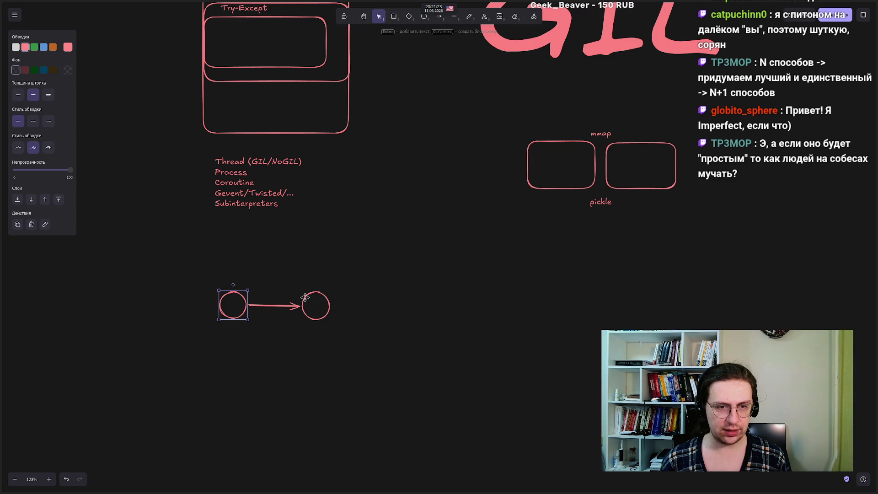
left_click_drag(264, 359, 264, 359)
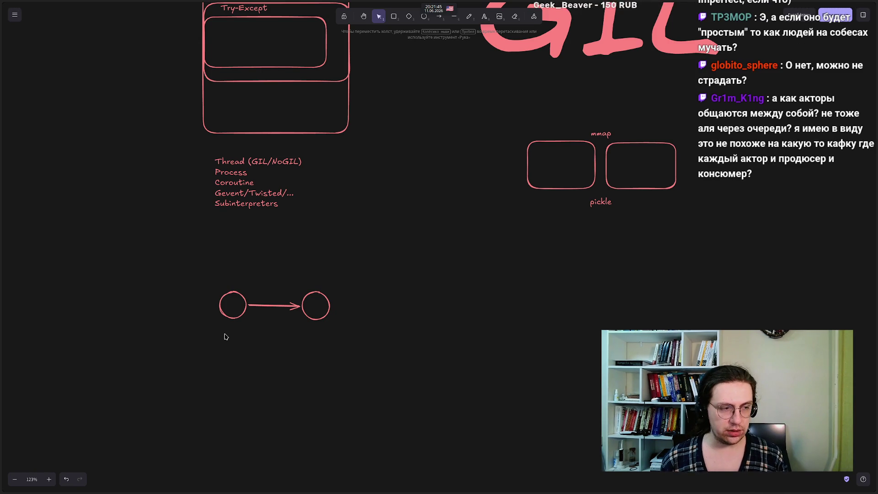
double_click(223, 355)
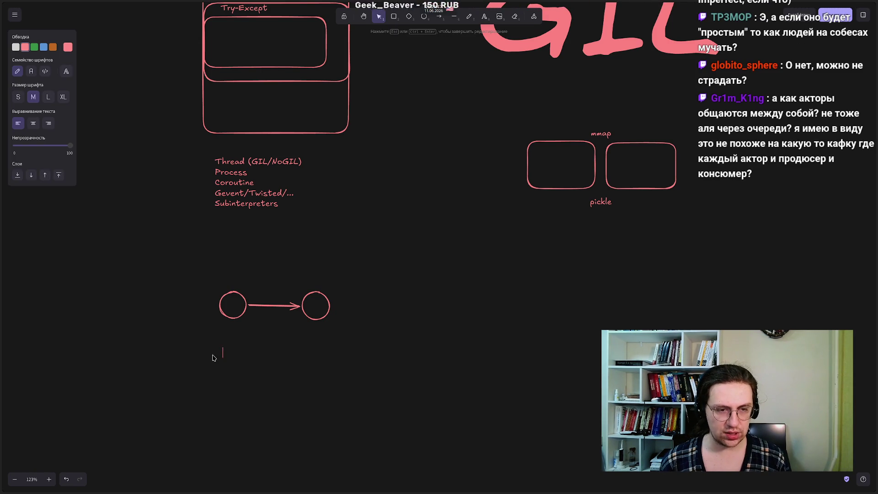
Step: Type the list: 1. Посылать сообщения, 2. Создавать другие акторы, 3. Менять своё поведение
type("1.")
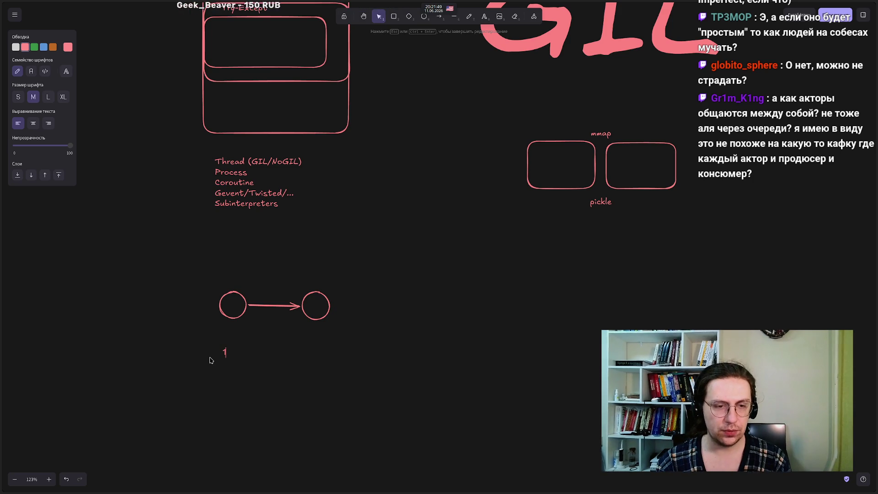
type(". Посыла")
key("alt+shift")
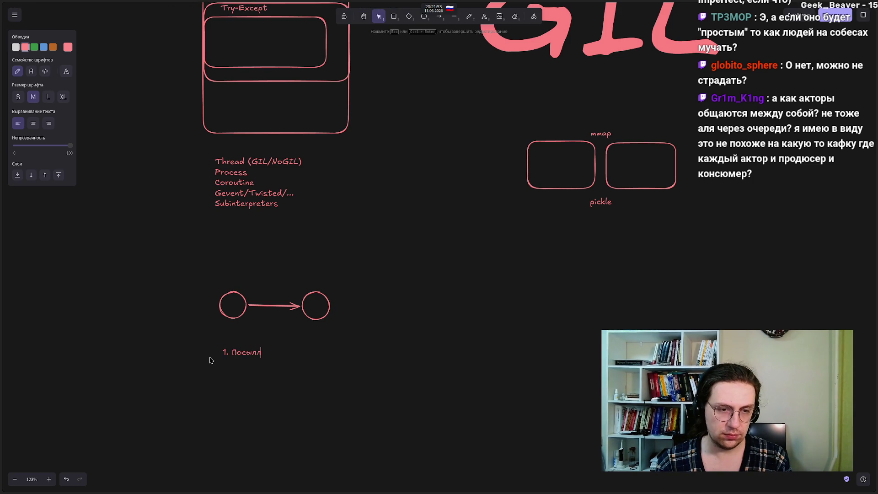
type("ть сообщения ")
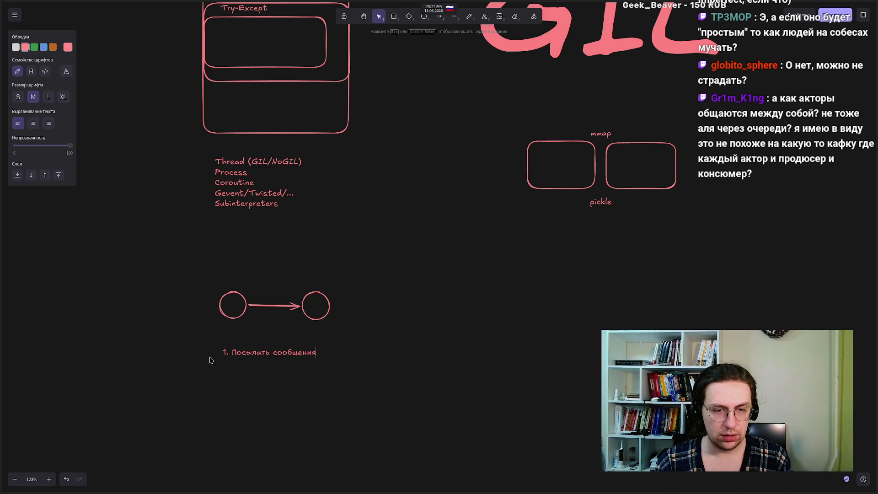
type("2. С")
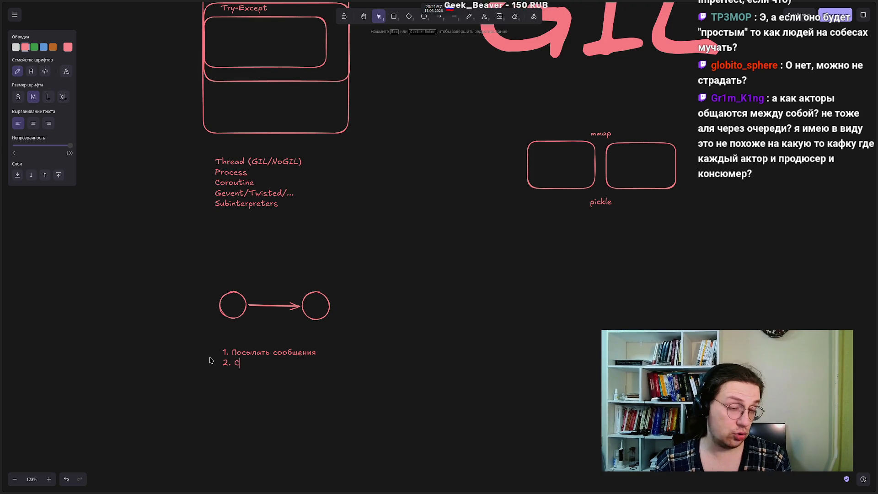
type("оздавать друг")
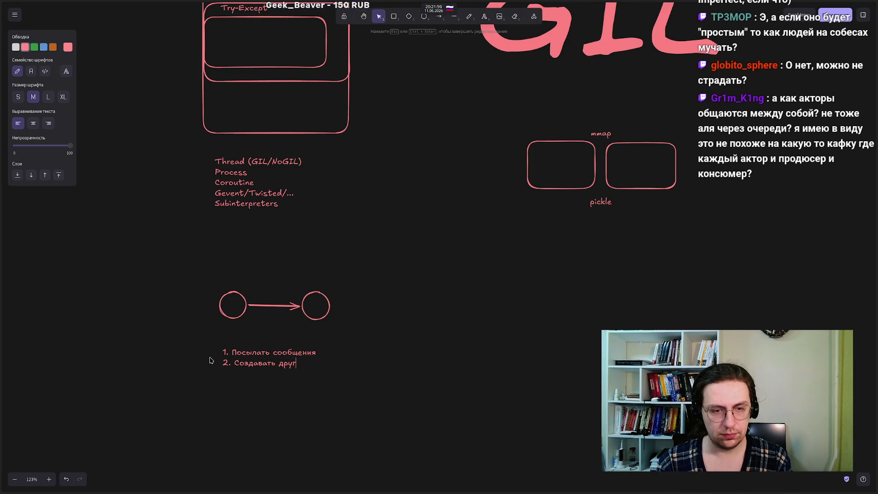
type("ие акторы")
key("Return")
type("3. Менять")
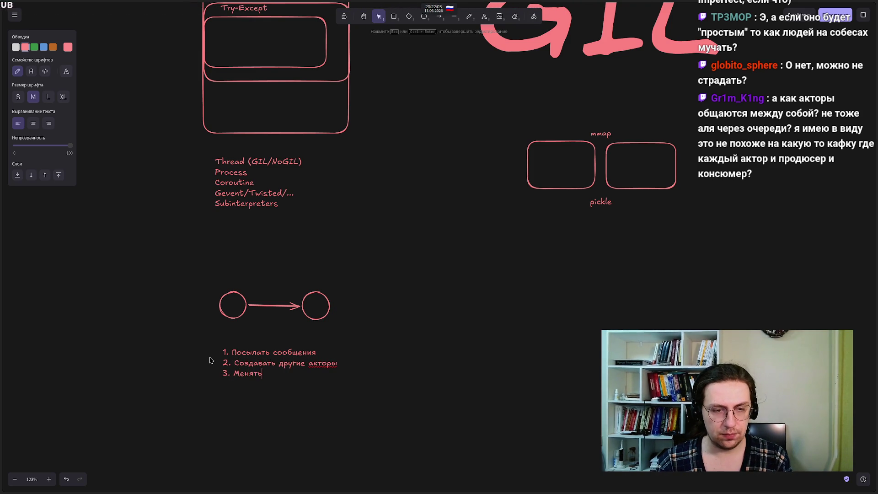
type(" своё ")
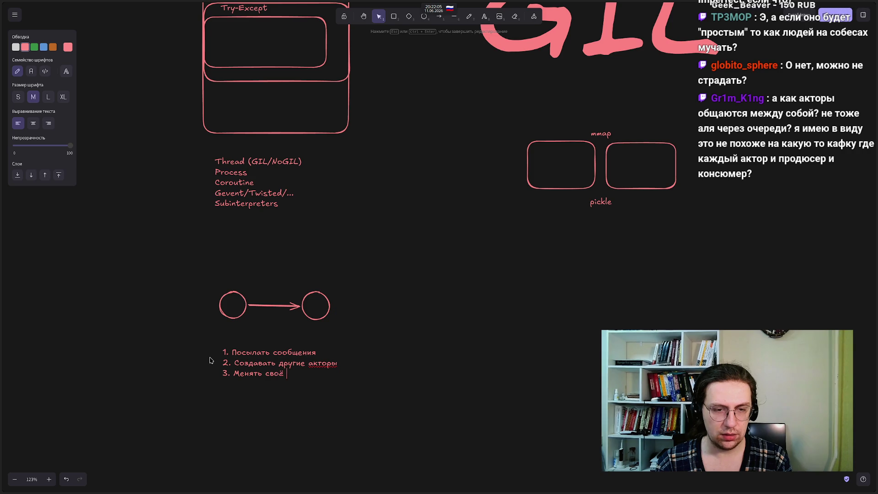
type("пове")
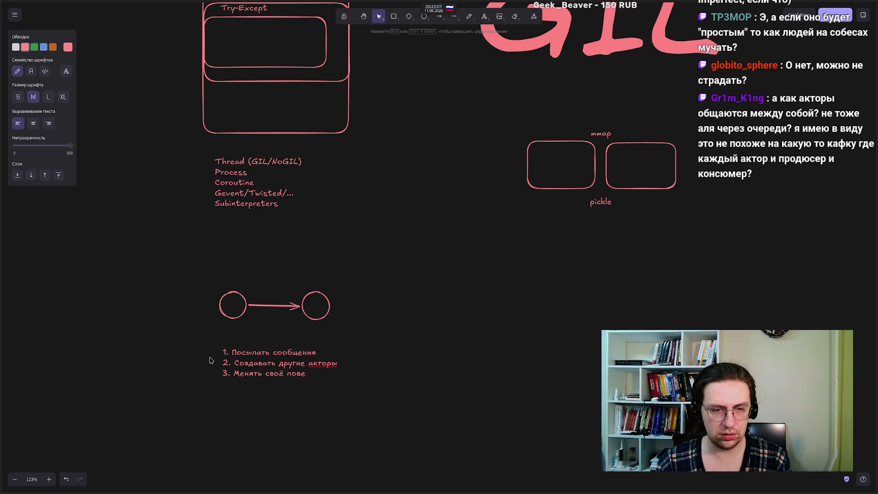
type("дение")
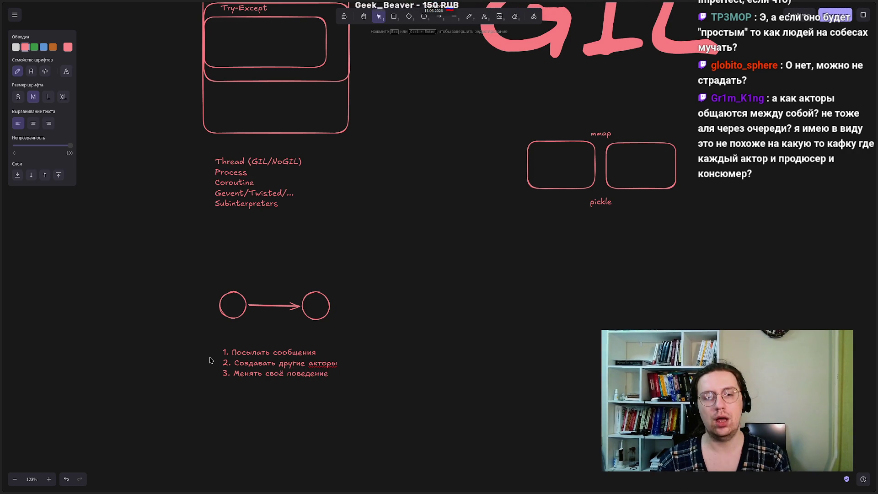
key("Escape")
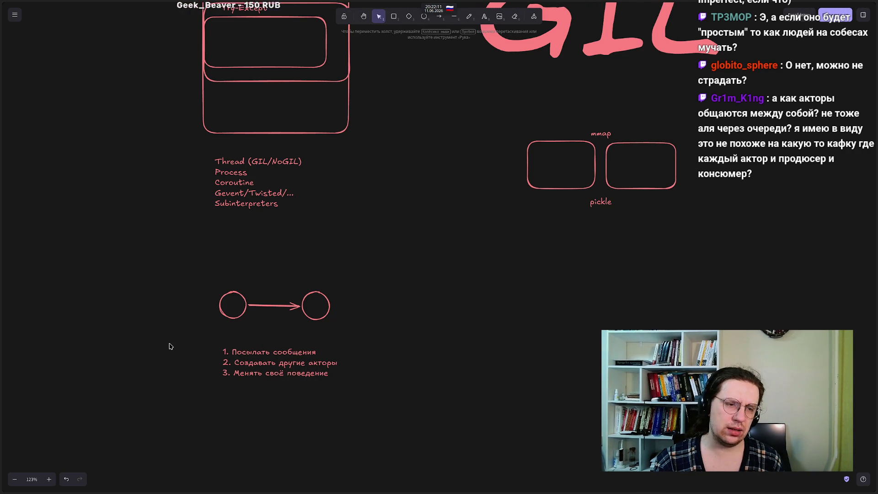
Step: Reopen the list text to check the word поведение, leaving it unchanged
left_click_drag(170, 335, 382, 416)
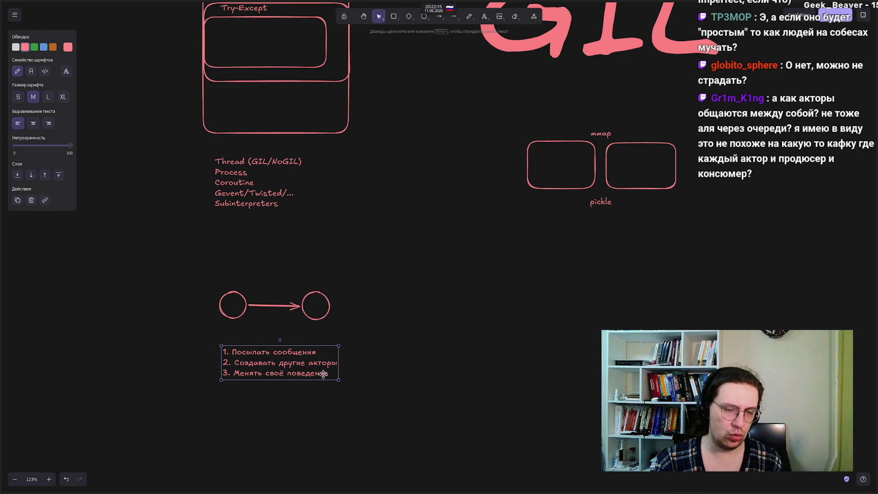
double_click(323, 374)
double_click(323, 374)
key("Escape")
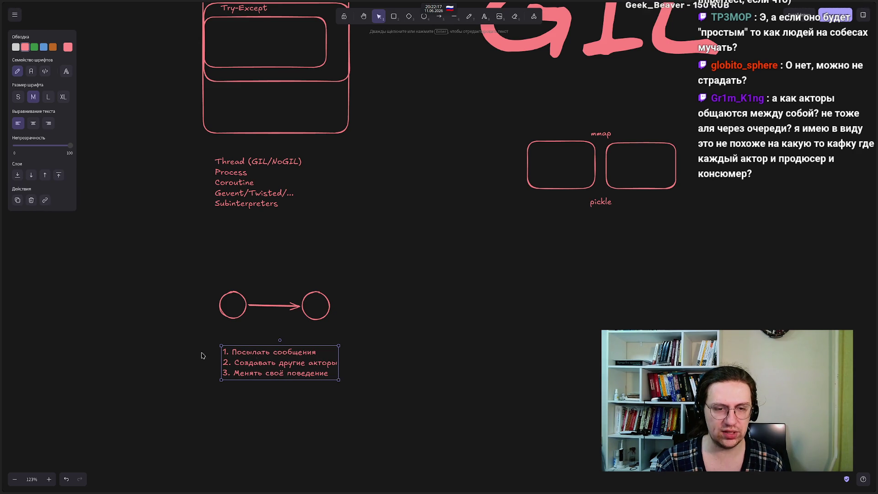
left_click(182, 337)
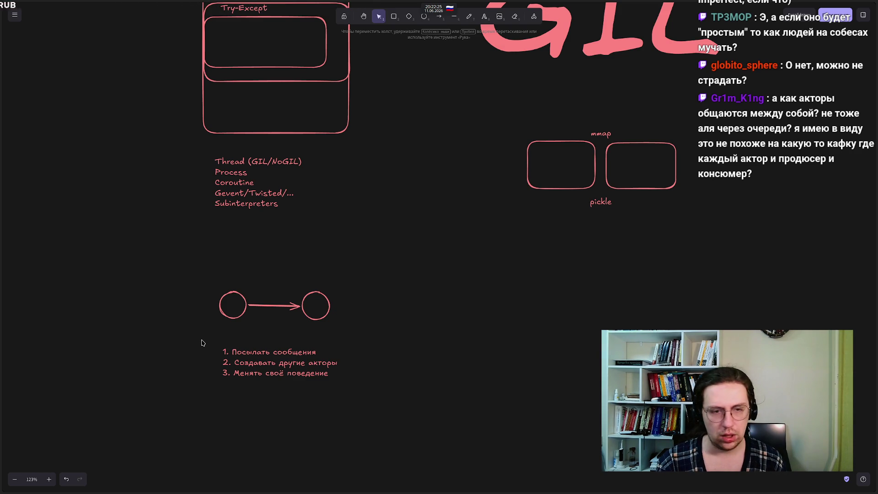
double_click(288, 377)
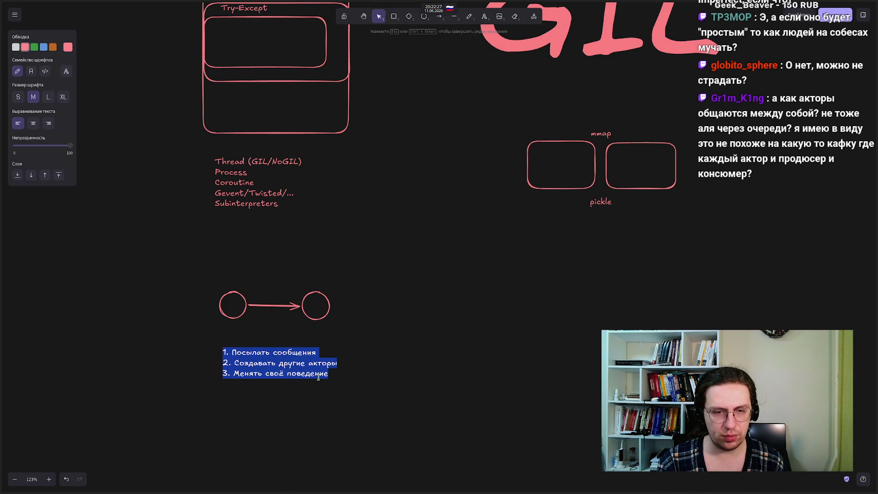
left_click(336, 376)
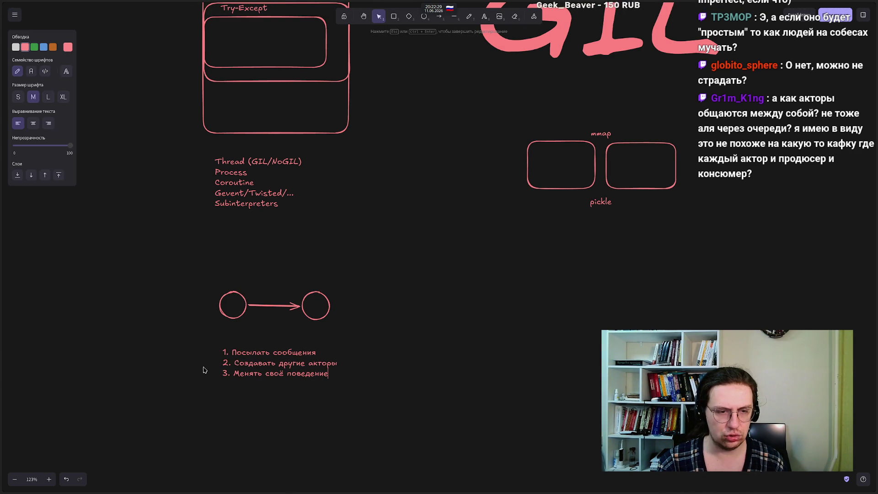
left_click(173, 374)
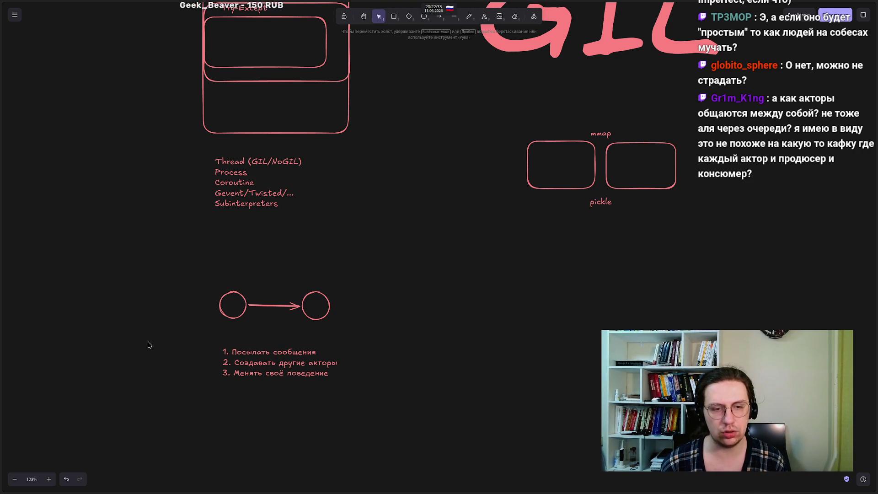
Step: Reselect the list and review its second item without changing the text
mouse_move(204, 332)
left_mouse_down()
mouse_move(256, 398)
mouse_move(375, 402)
mouse_move(181, 341)
left_mouse_up()
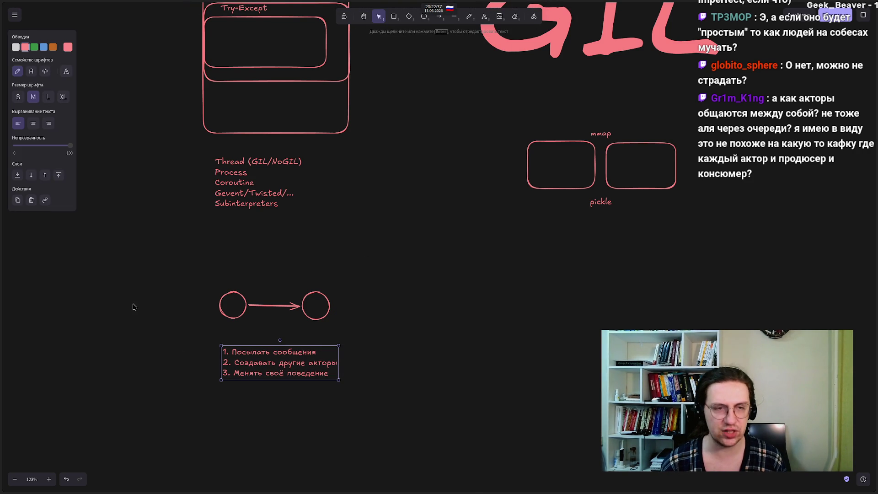
left_click(185, 335)
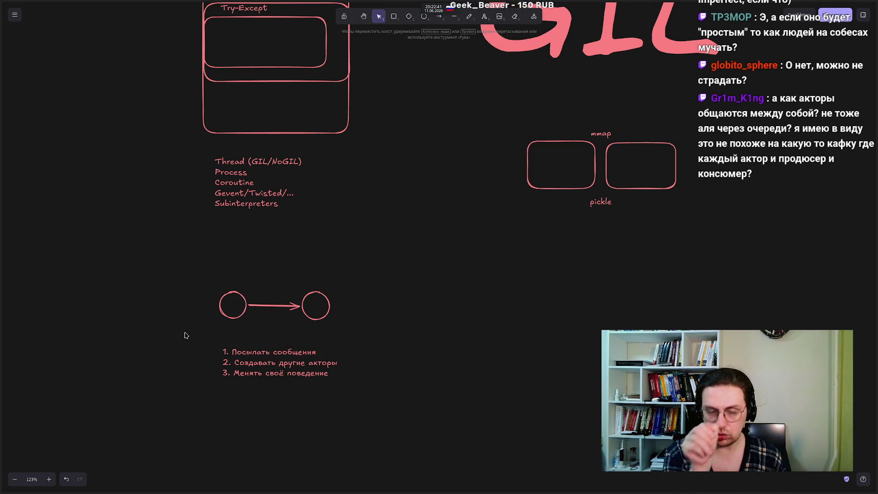
left_click(277, 362)
key("Return")
left_click(302, 361)
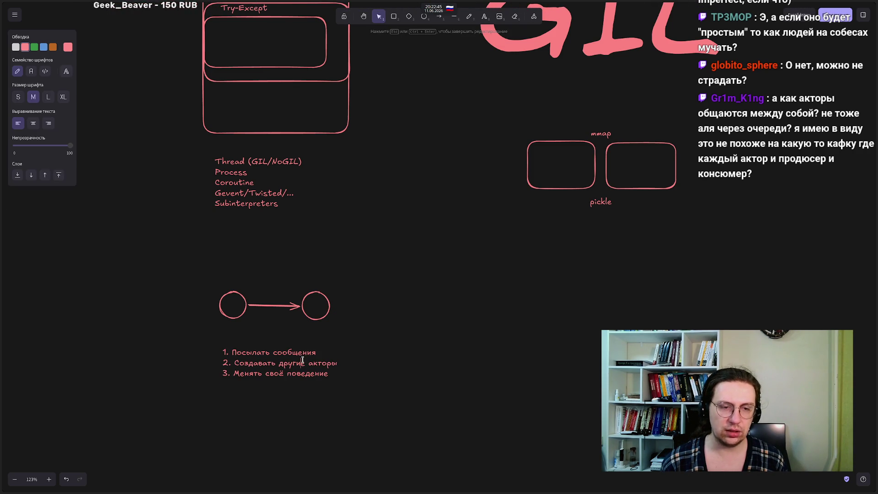
left_click_drag(337, 363, 252, 362)
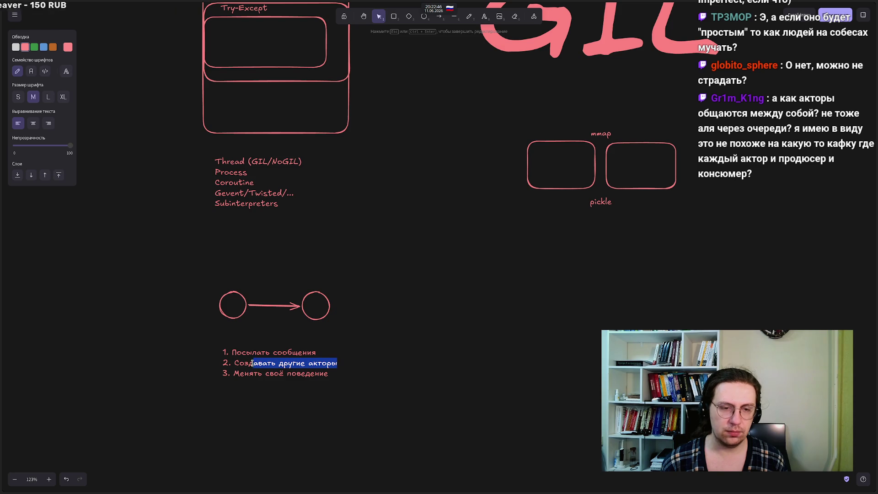
left_click(187, 363)
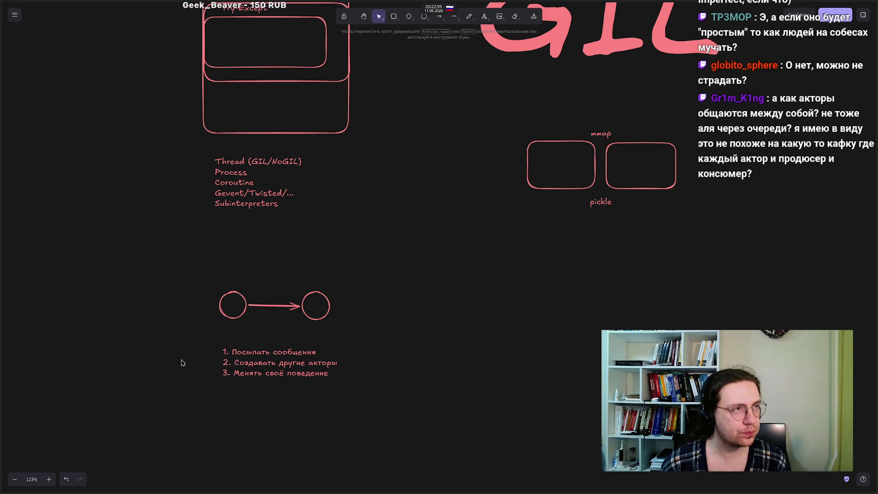
mouse_move(2, 274)
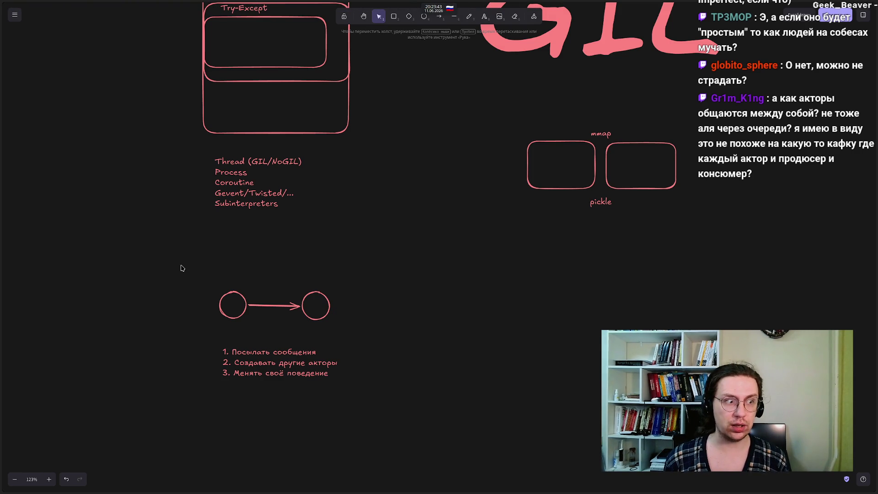
mouse_move(187, 268)
left_mouse_down()
mouse_move(297, 300)
mouse_move(354, 339)
mouse_move(171, 277)
mouse_move(189, 275)
left_mouse_up()
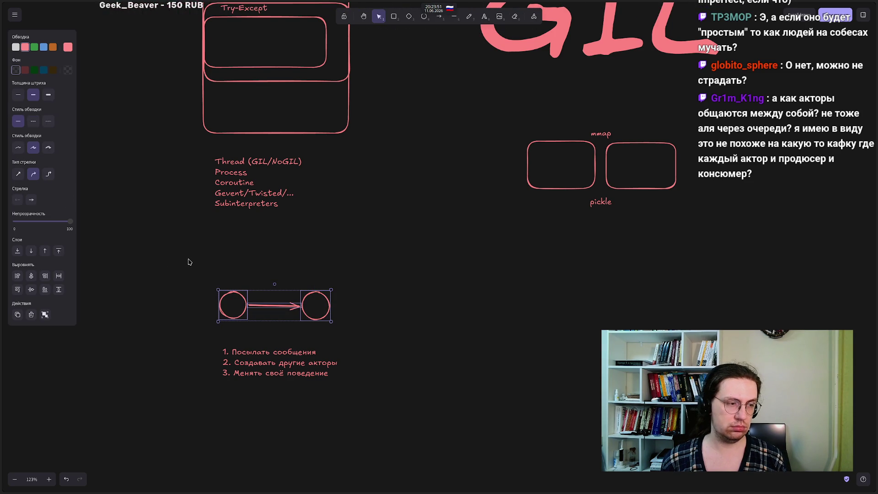
mouse_move(189, 260)
left_mouse_down()
mouse_move(243, 343)
mouse_move(259, 348)
left_mouse_up()
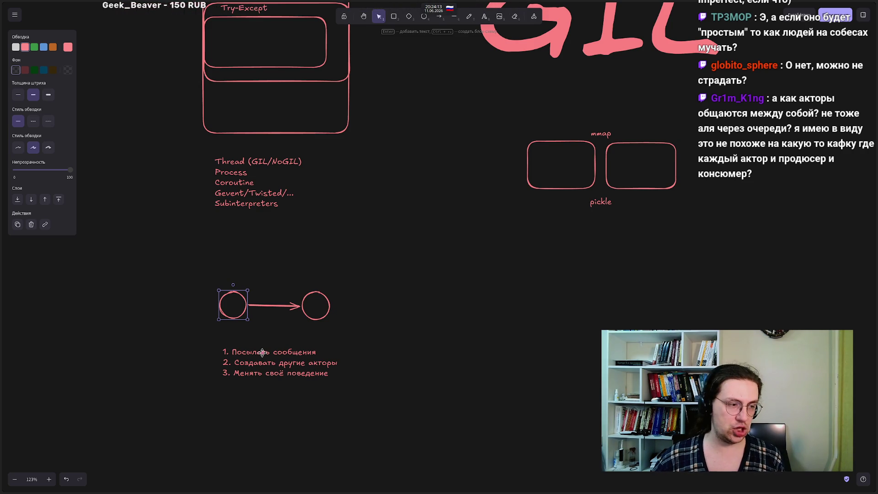
left_click(260, 346)
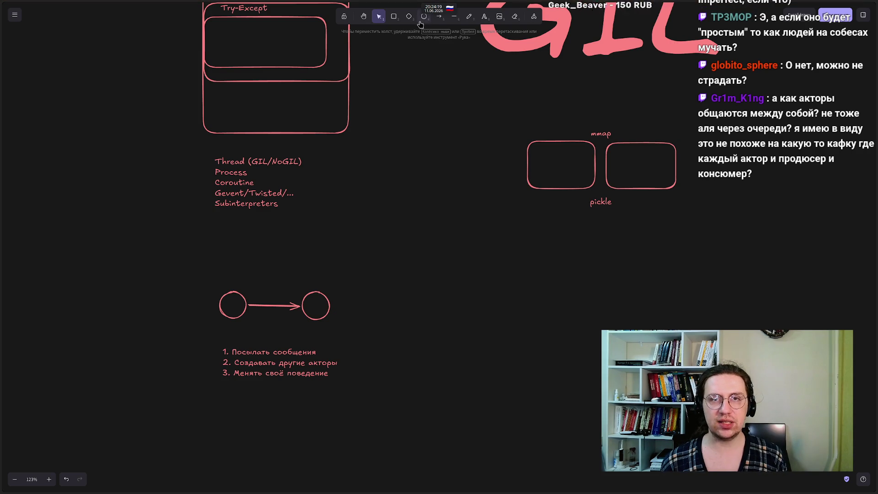
key("4")
Step: Draw a large circle right of the list and a tall rounded rectangle over its top
mouse_move(475, 281)
left_mouse_down()
mouse_move(576, 372)
mouse_move(580, 387)
left_mouse_up()
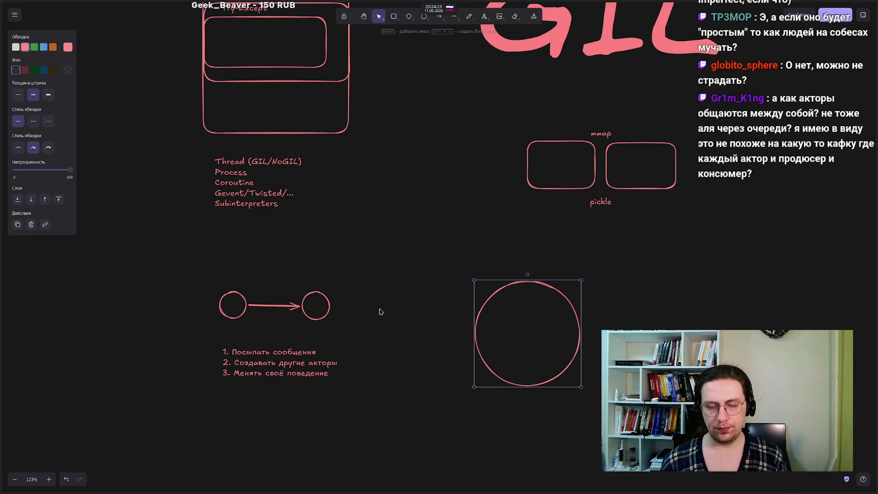
left_click(411, 323)
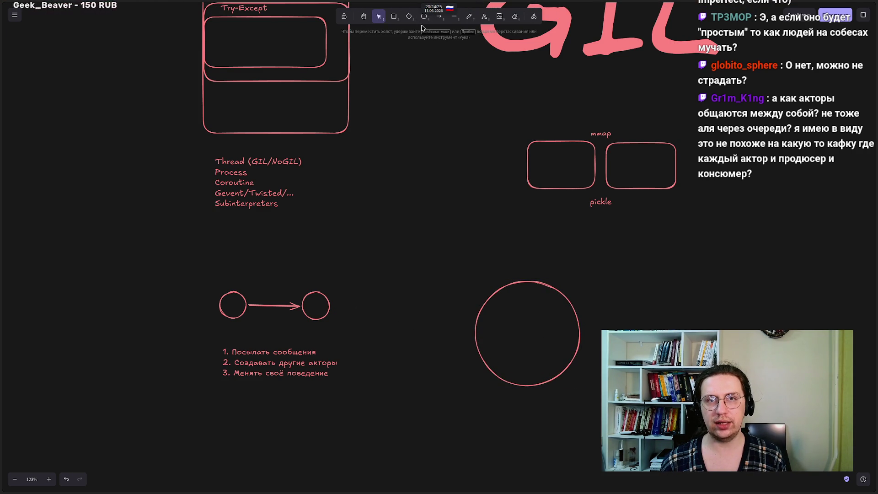
left_click(394, 17)
mouse_move(476, 247)
left_mouse_down()
mouse_move(514, 334)
mouse_move(511, 322)
left_mouse_up()
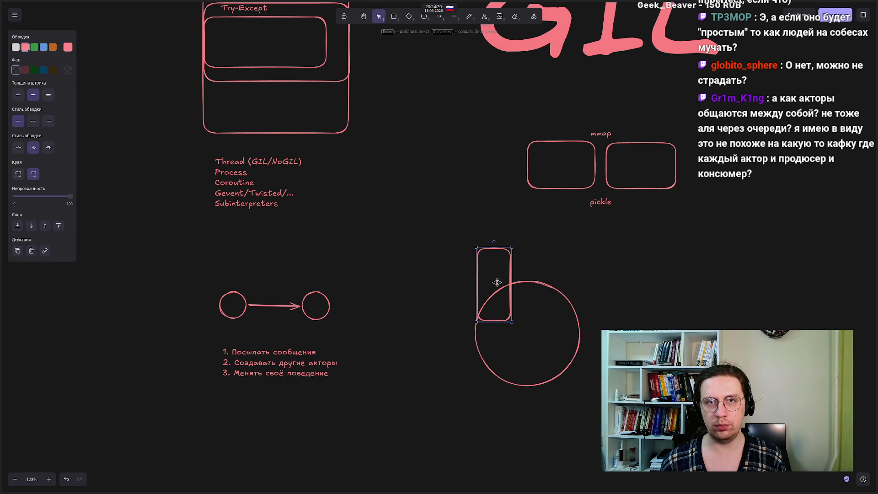
Step: Draw small rectangles over the tall box's lower part, deleting the extra one
key("r")
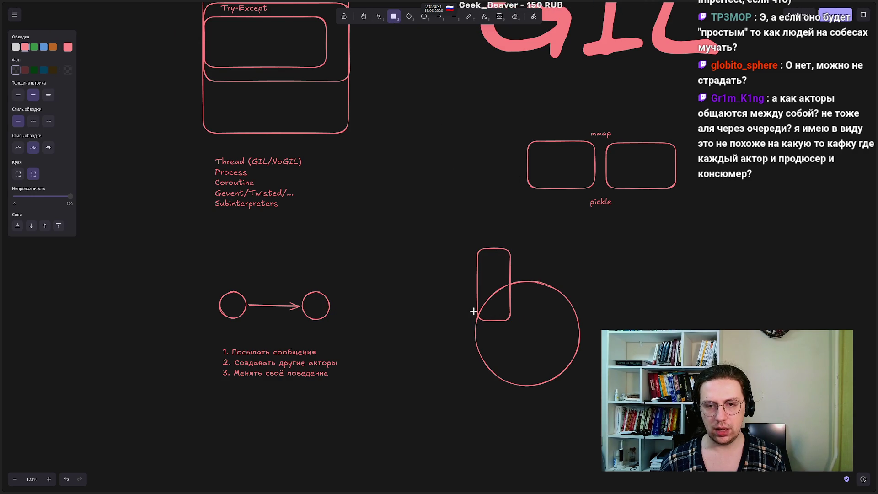
left_click_drag(476, 309, 527, 329)
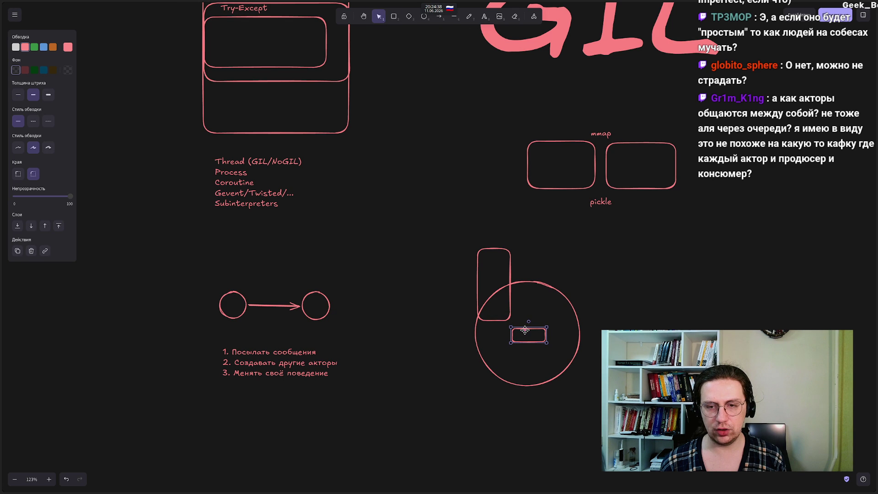
left_click_drag(524, 330, 517, 330)
left_click(394, 17)
mouse_move(477, 305)
left_mouse_down()
mouse_move(509, 321)
mouse_move(511, 306)
left_mouse_up()
key("v")
left_click(523, 326)
key("Delete")
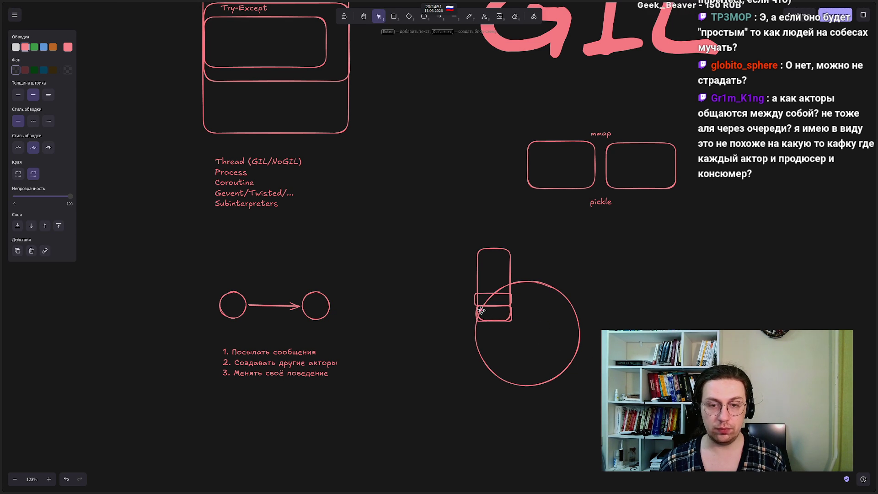
Step: Place one small rectangle on the tall box's base and another inside the circle's lower right
left_click_drag(481, 310, 483, 315)
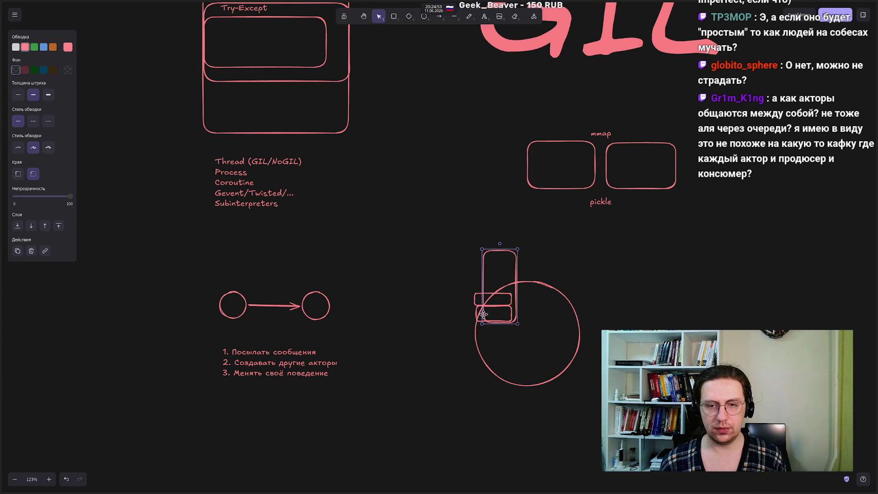
left_click(475, 312)
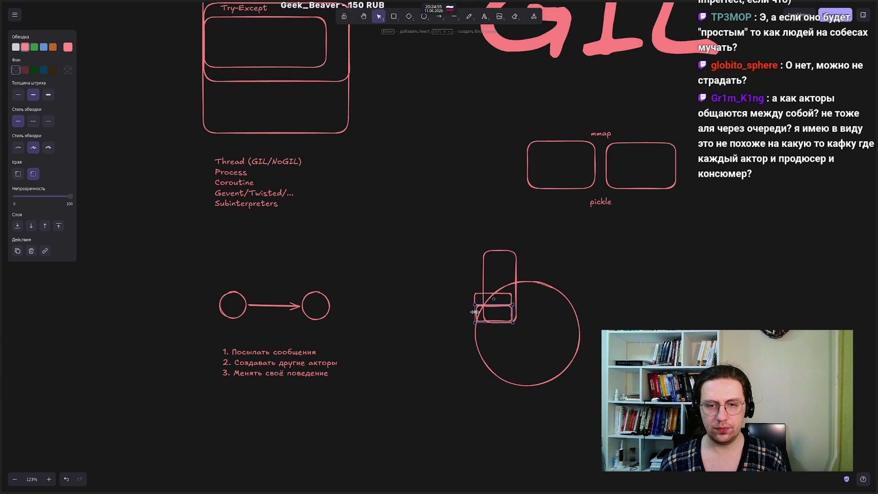
left_click_drag(491, 315, 524, 341)
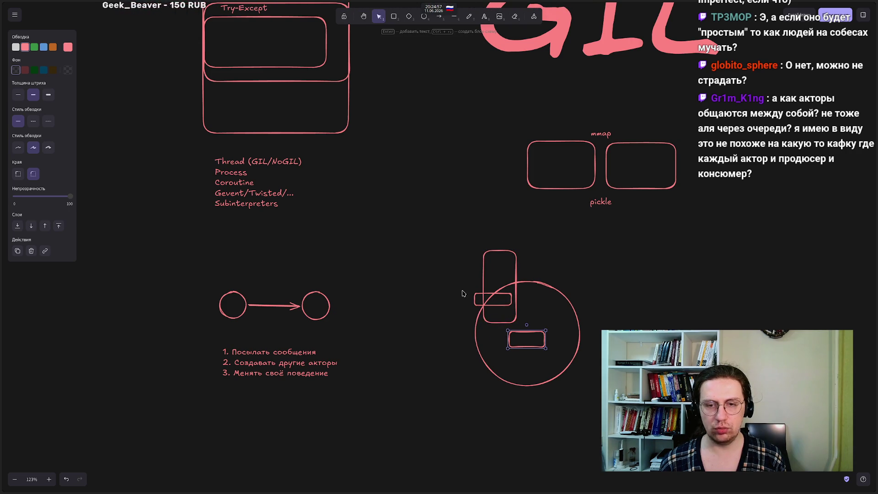
left_click_drag(476, 300, 482, 313)
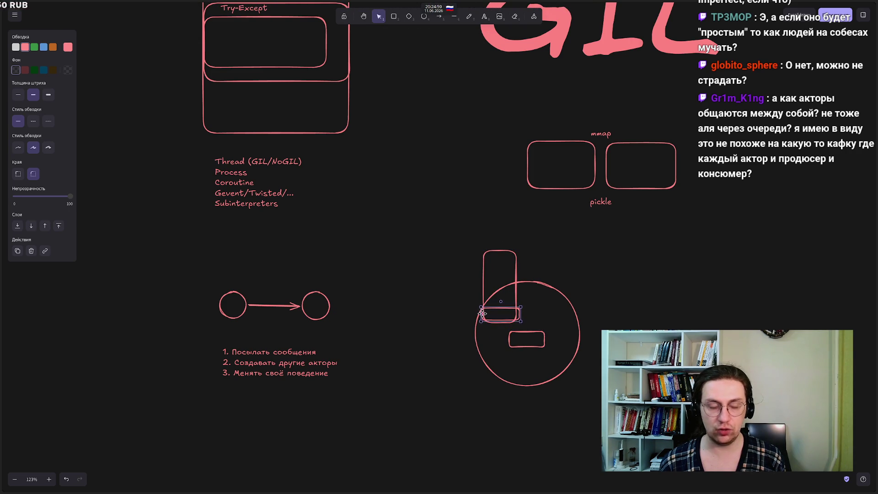
left_click(410, 261)
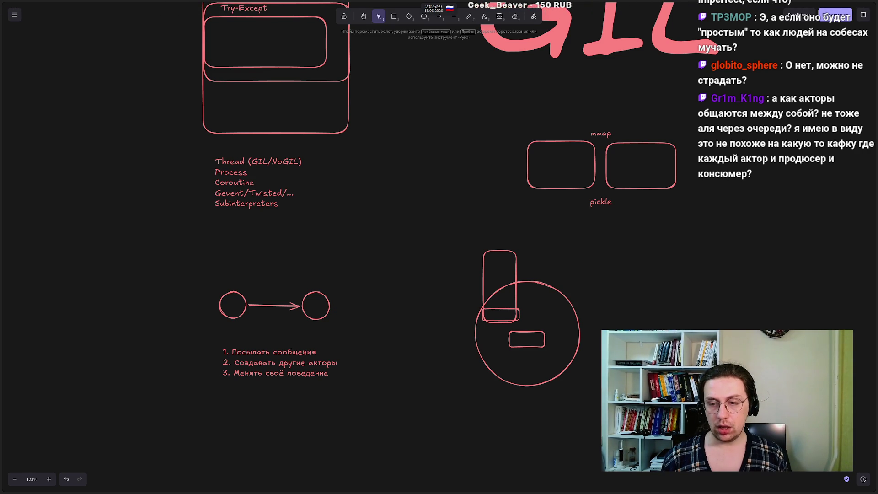
key("r")
left_click_drag(597, 396, 562, 380)
Step: Pan the board slightly and marquee-select both circles, the arrow and the numbered list
left_click(417, 409)
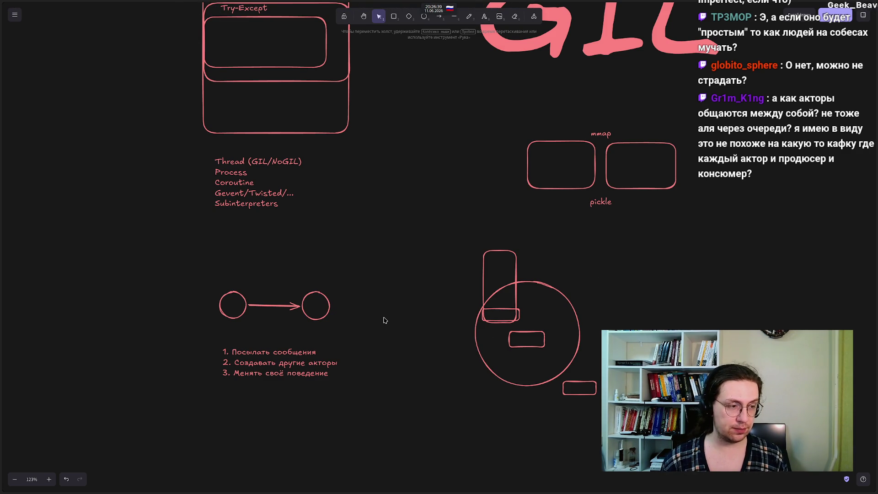
mouse_move(413, 349)
left_mouse_down()
mouse_move(402, 321)
mouse_move(403, 373)
mouse_move(405, 364)
left_mouse_up()
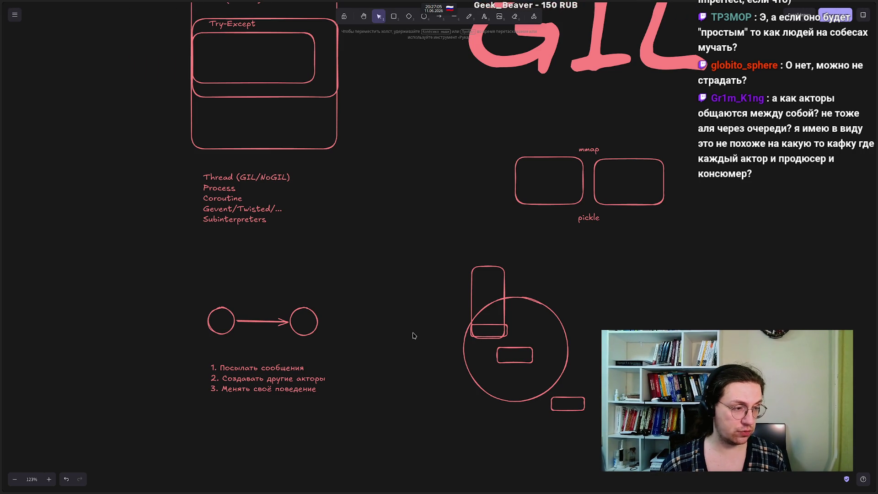
mouse_move(402, 353)
left_mouse_down()
mouse_move(392, 323)
mouse_move(392, 331)
left_mouse_up()
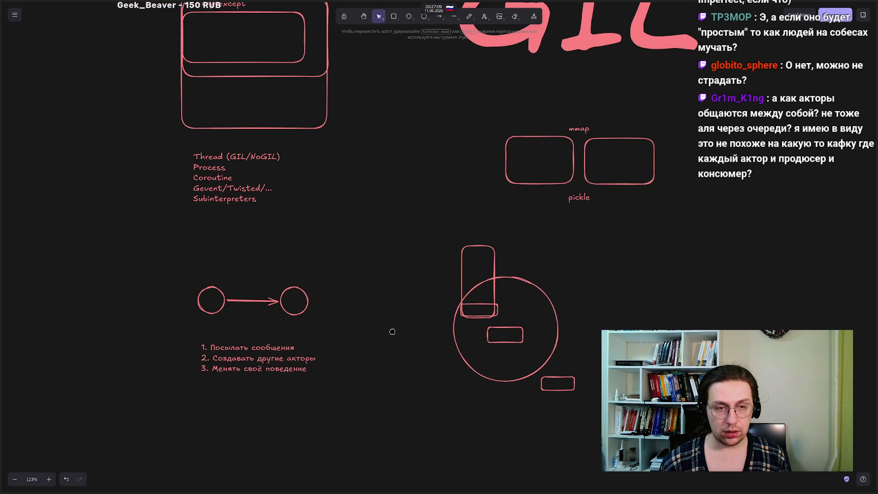
mouse_move(138, 247)
left_mouse_down()
mouse_move(356, 398)
mouse_move(192, 264)
mouse_move(153, 250)
mouse_move(345, 411)
left_mouse_up()
Step: Search Google for pykka in a new browser tab
left_click(345, 412)
mouse_move(6, 50)
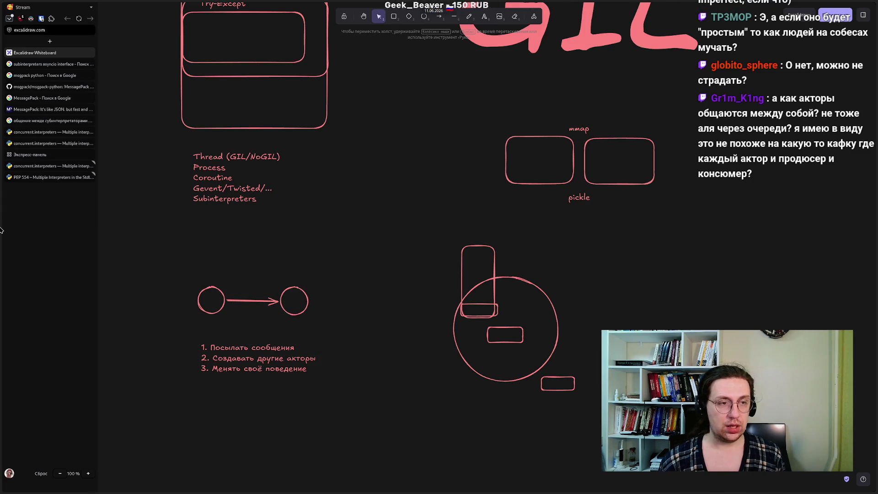
left_click(49, 41)
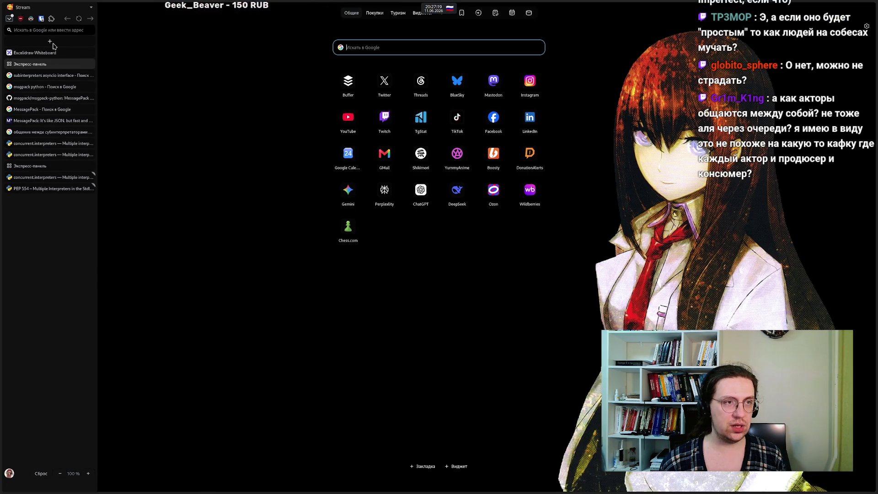
left_click(373, 46)
key("alt+shift")
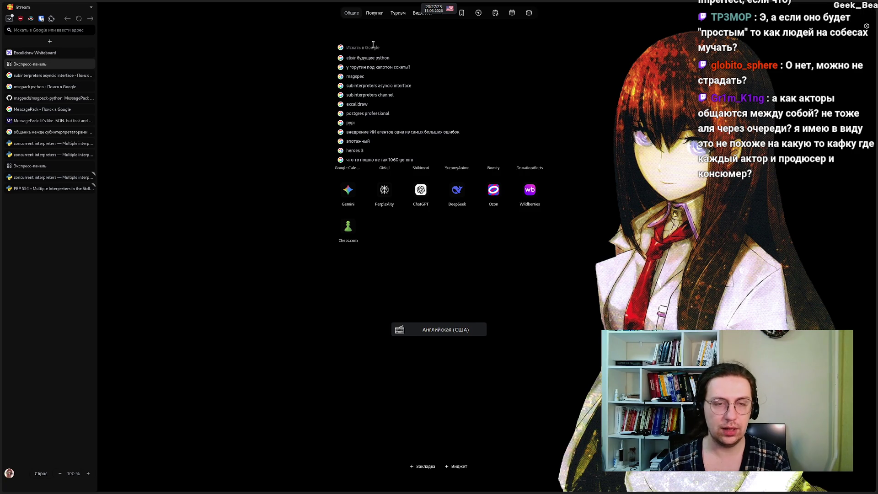
type("pyakka")
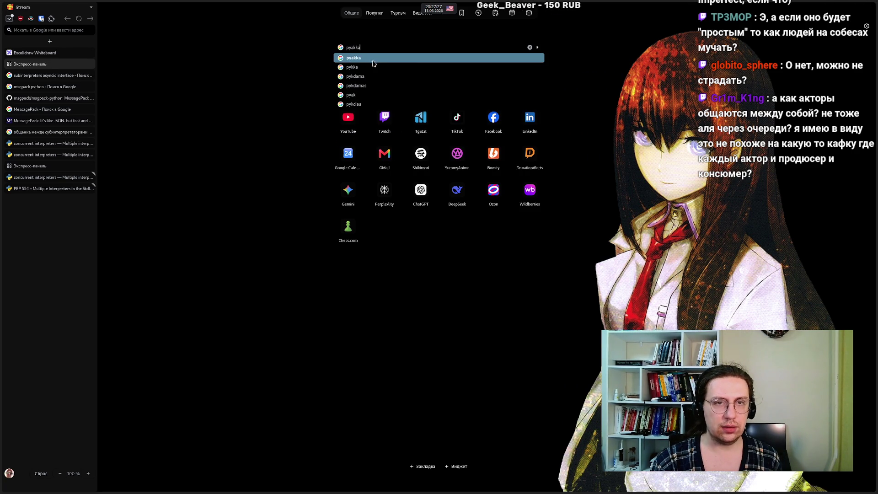
left_click(354, 68)
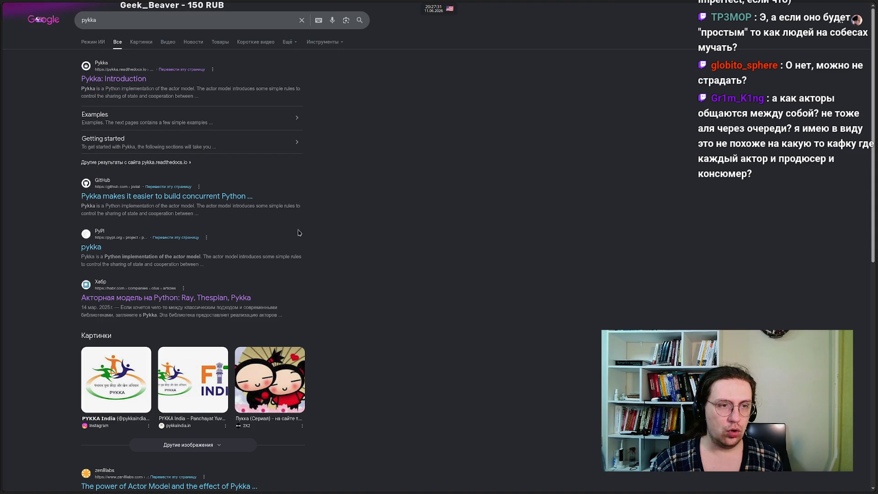
Step: Open the Pykka GitHub repository and follow its Documentation link
left_click(142, 202)
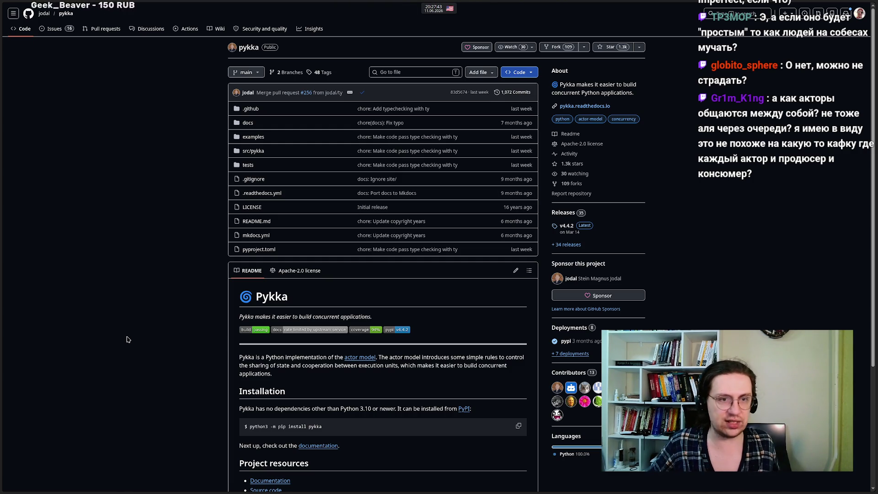
scroll(137, 344, "down", 4)
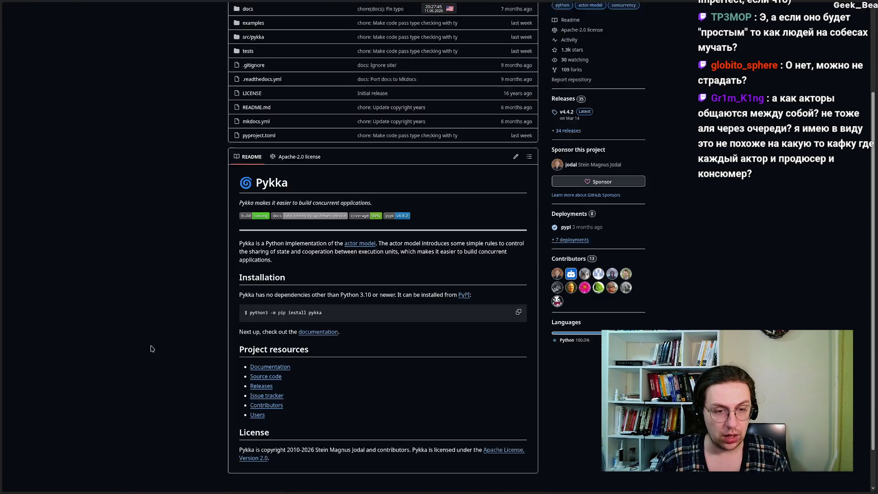
left_click(258, 322)
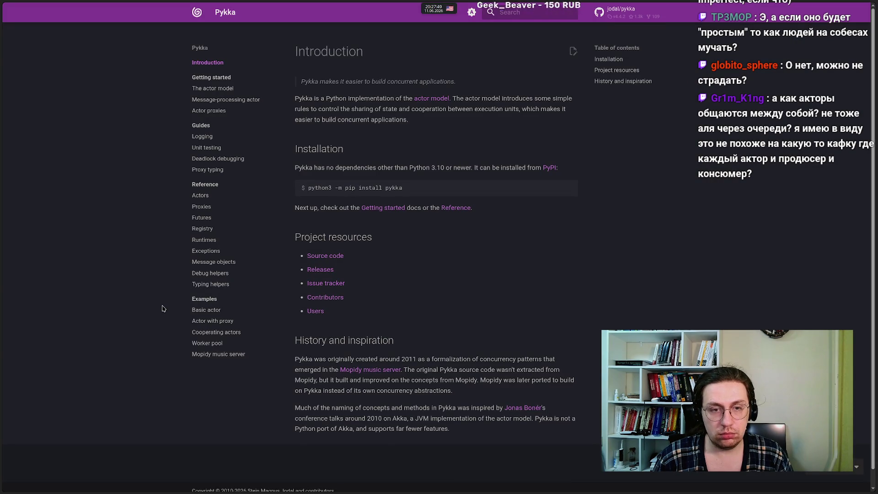
Step: Navigate via The actor model and Guides to the Message-processing actor page
left_click(206, 88)
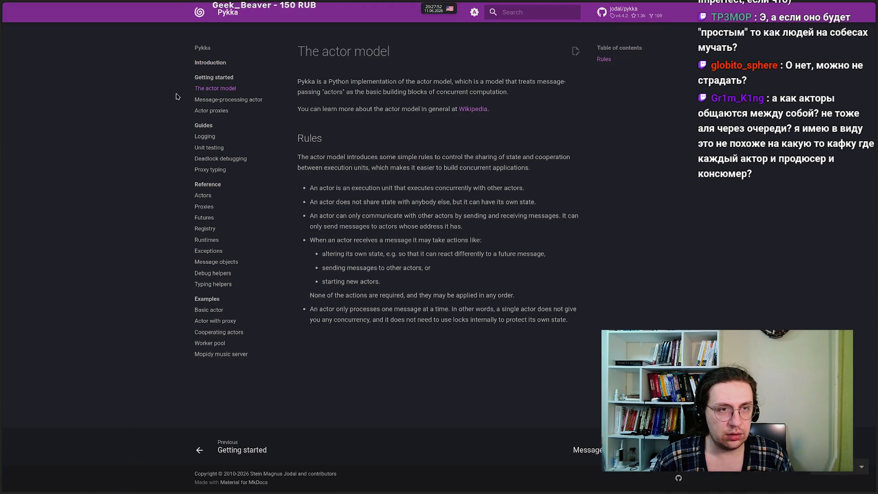
left_click(203, 125)
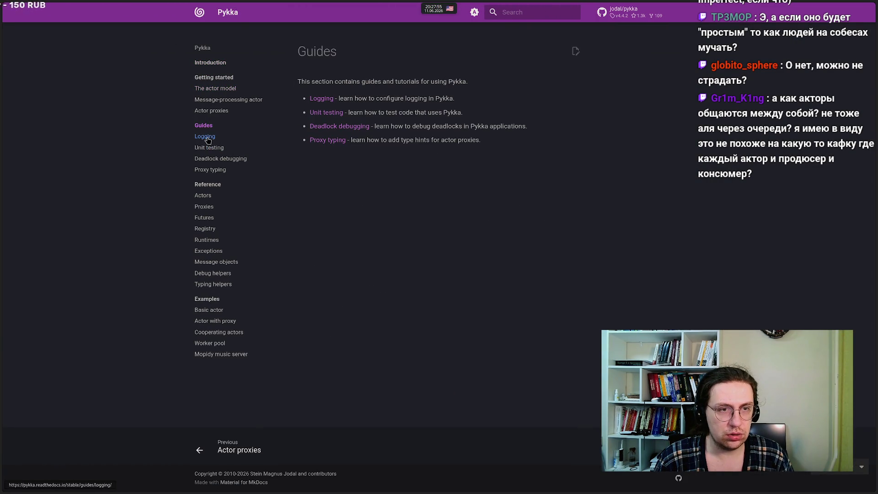
left_click(205, 90)
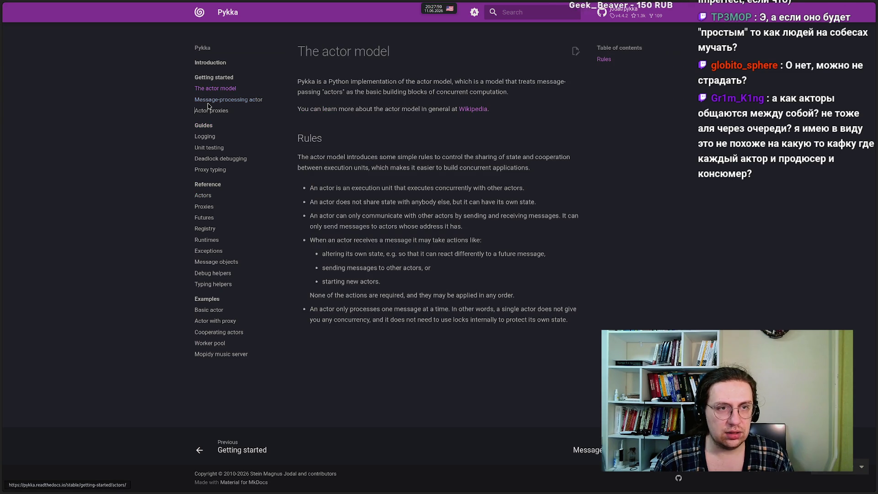
left_click(208, 100)
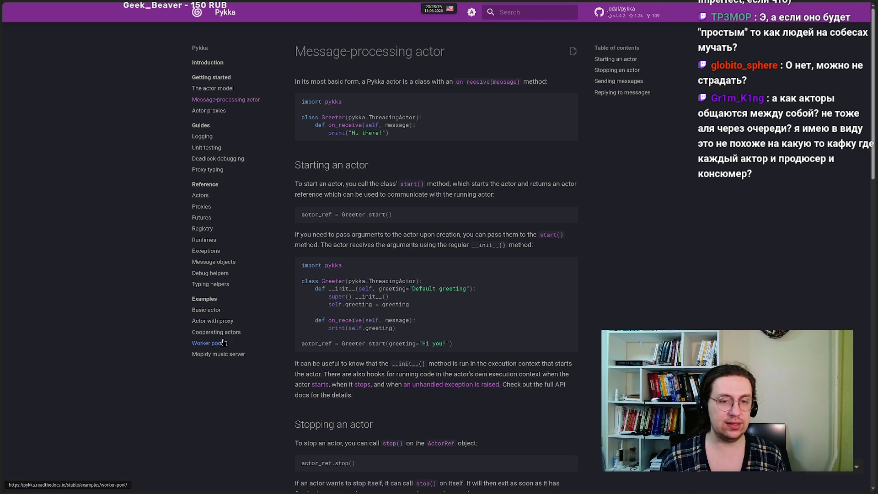
Step: Read through the page, highlighting pykka.ThreadingActor in the first code example
scroll(53, 304, "down", 5)
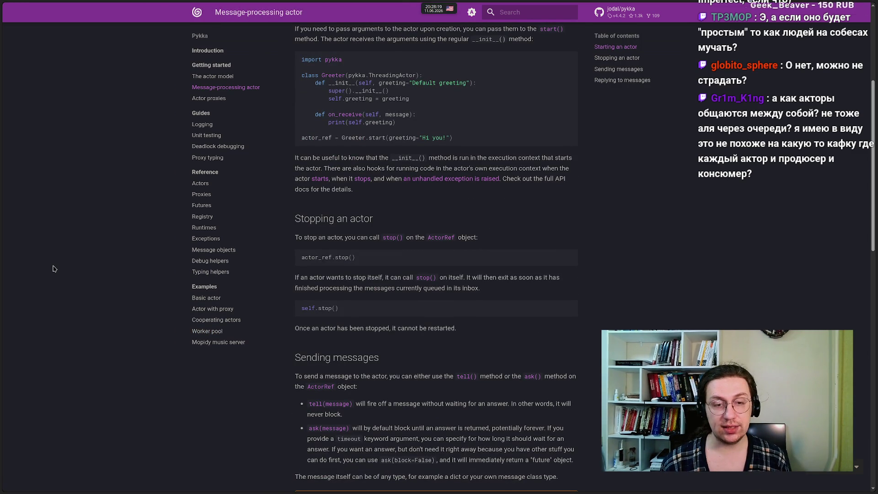
scroll(387, 108, "up", 5)
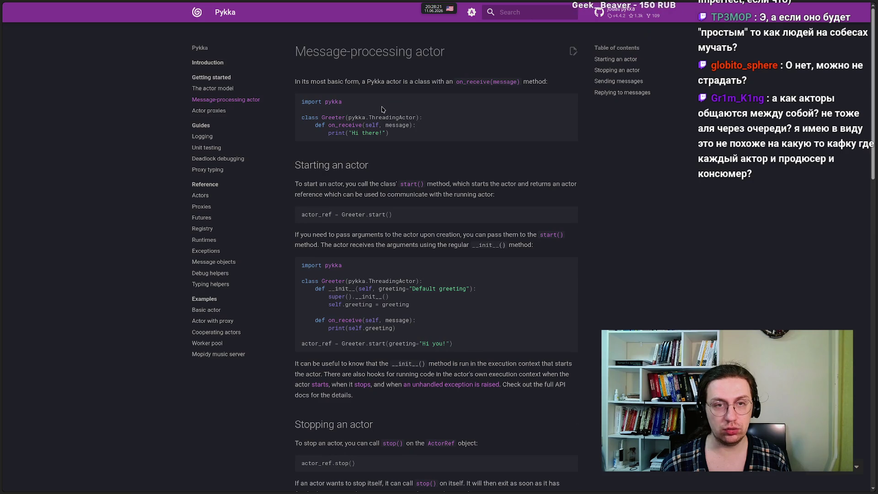
left_click_drag(348, 117, 416, 117)
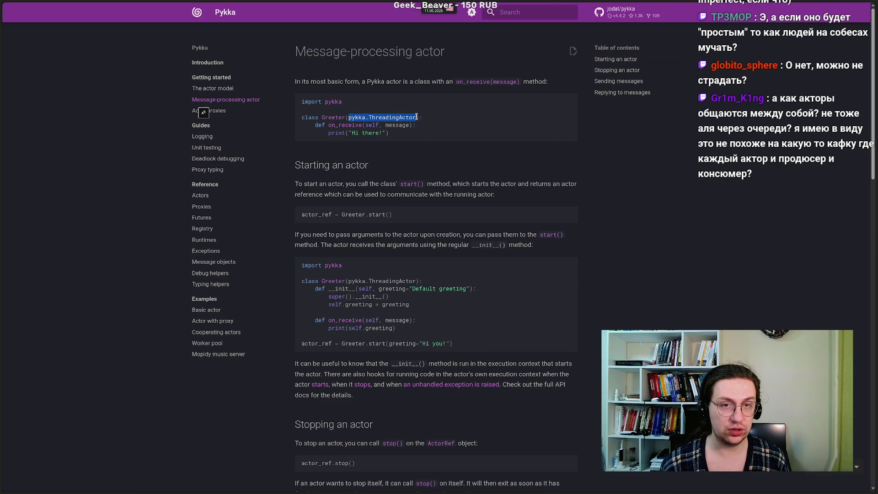
left_click(429, 242)
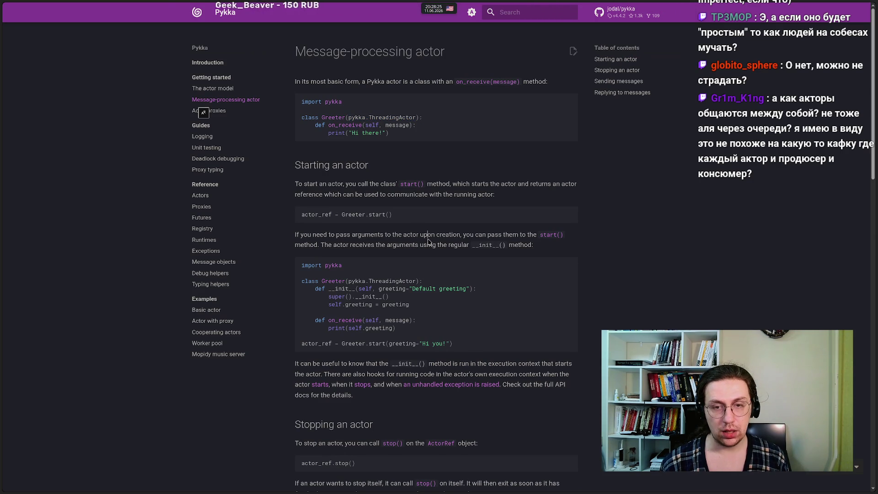
scroll(429, 241, "down", 2)
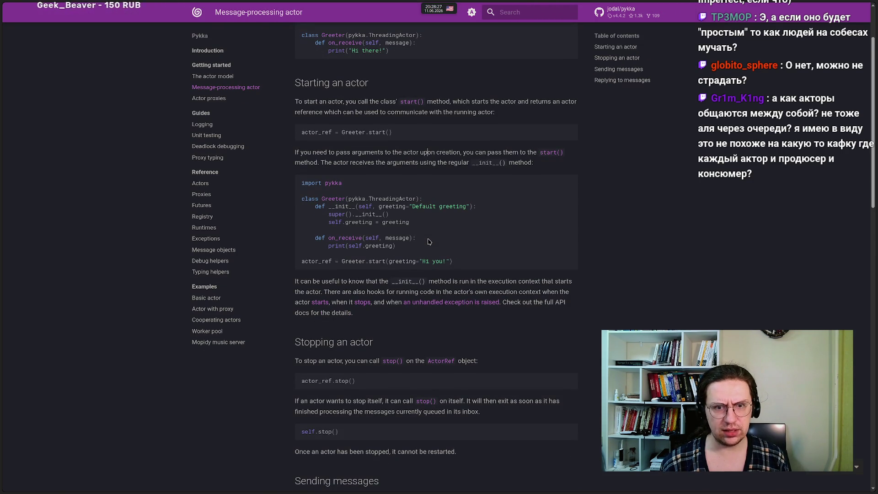
scroll(428, 241, "down", 1)
scroll(428, 239, "up", 2)
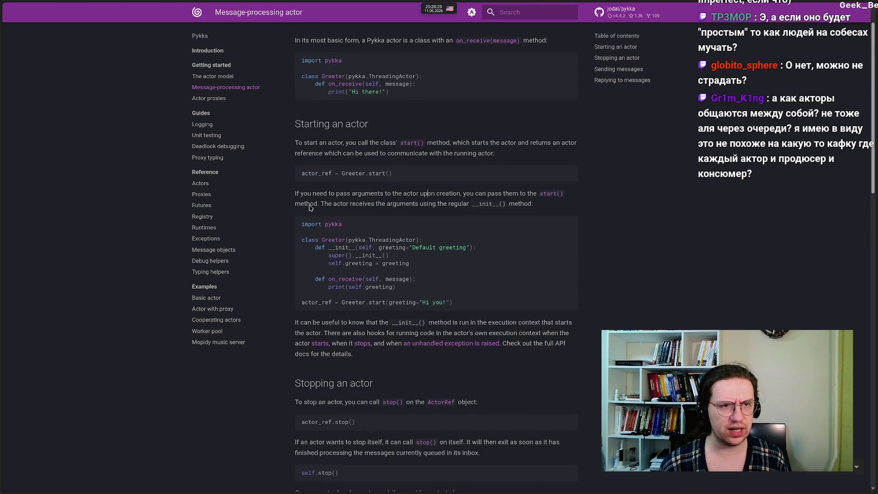
left_click(200, 183)
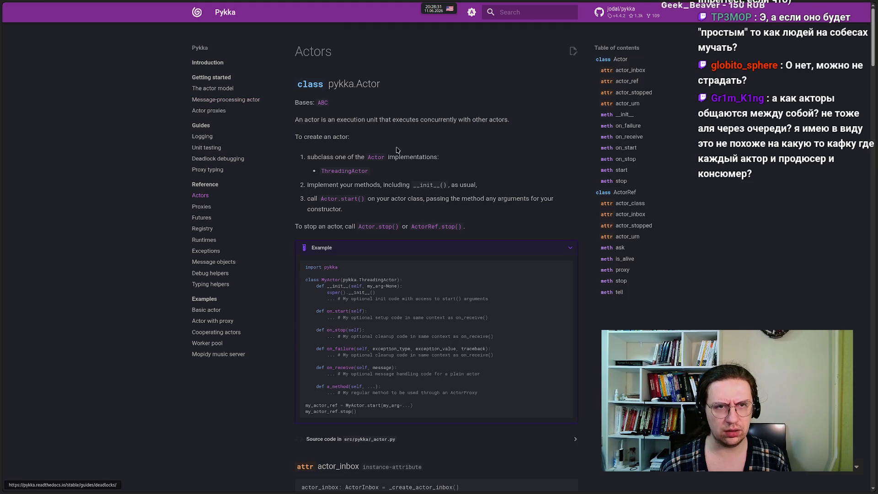
scroll(254, 251, "down", 12)
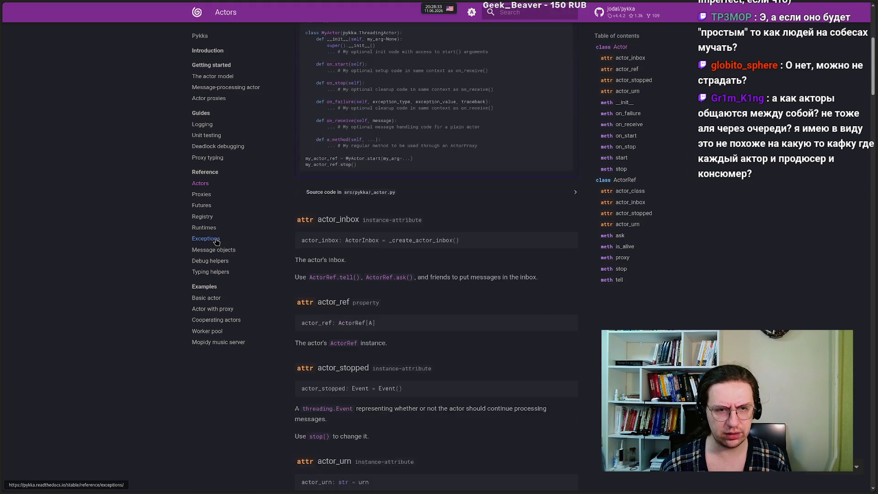
scroll(285, 244, "down", 18)
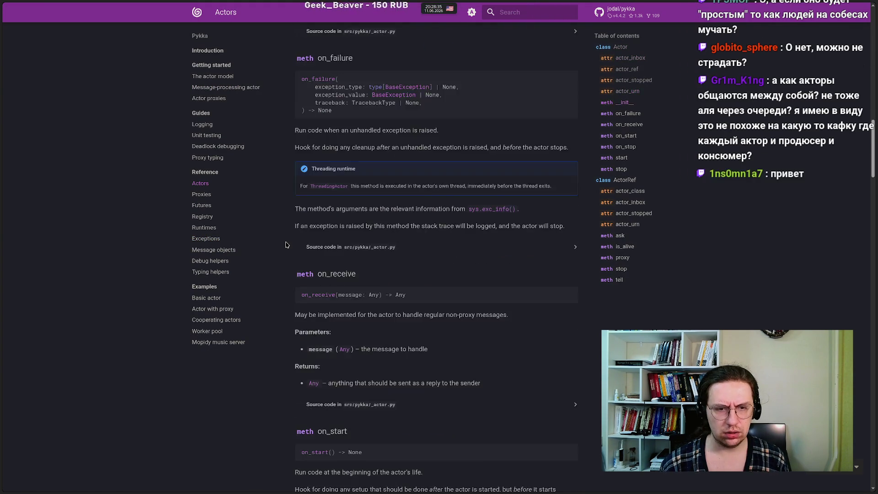
scroll(286, 245, "down", 6)
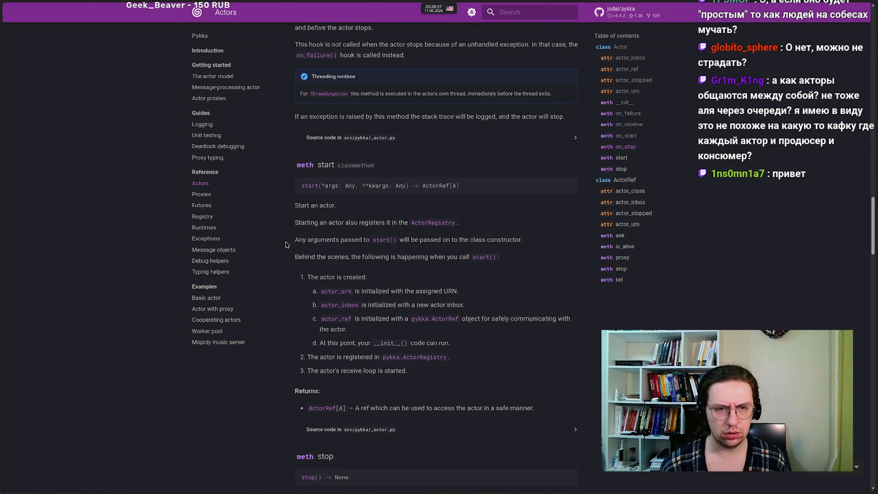
scroll(285, 244, "down", 4)
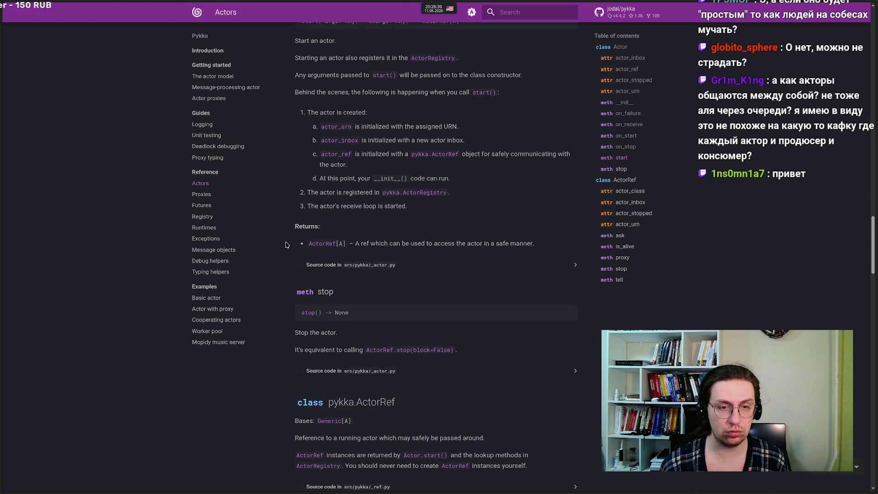
scroll(285, 245, "down", 4)
scroll(285, 244, "down", 2)
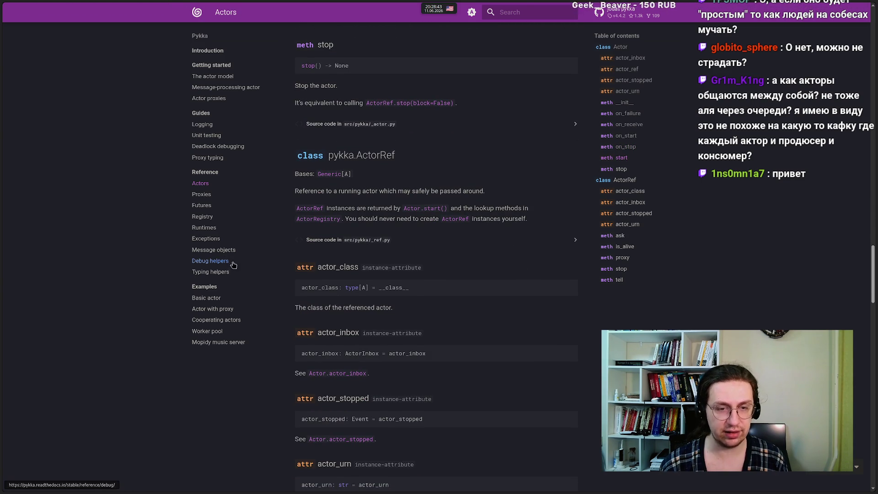
scroll(277, 286, "down", 10)
scroll(277, 286, "down", 15)
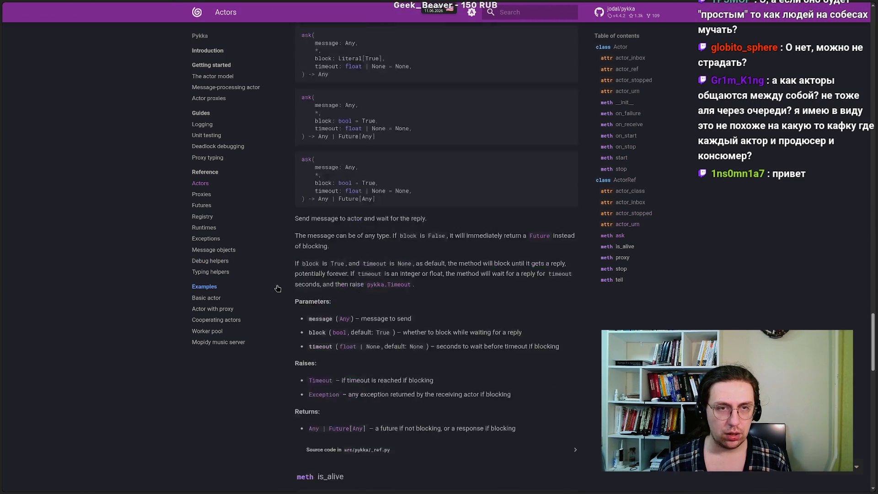
scroll(277, 286, "down", 10)
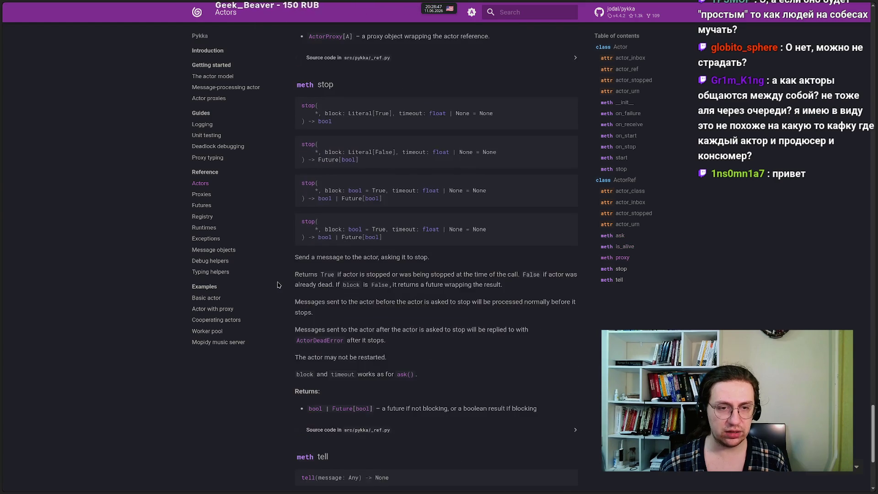
scroll(120, 348, "up", 20)
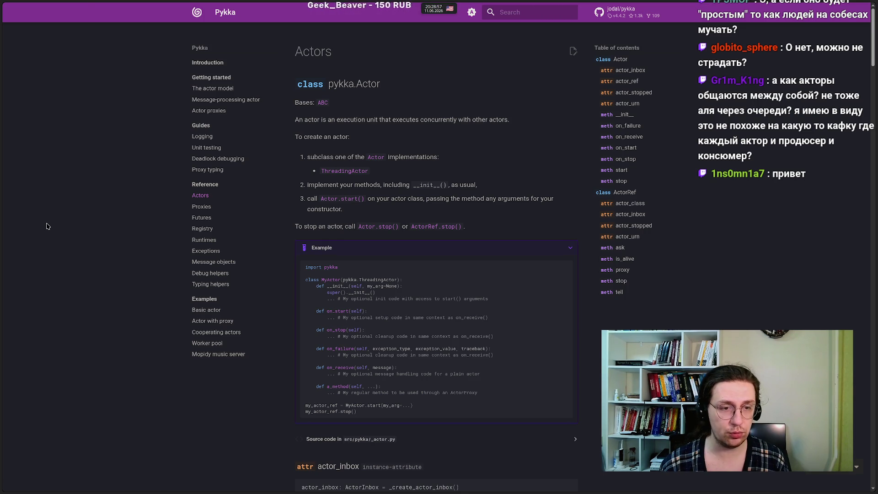
mouse_move(5, 243)
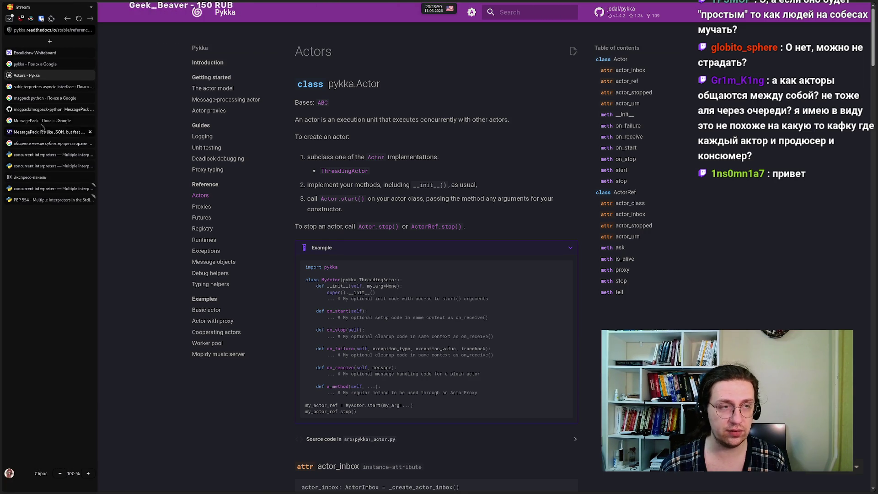
Step: Return to the pykka results tab and replace the query with 'ray'
left_click(35, 64)
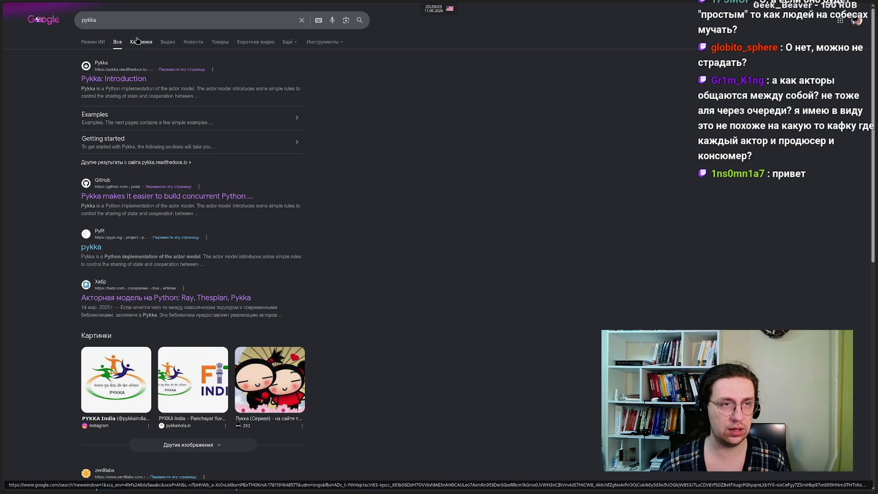
left_click(126, 24)
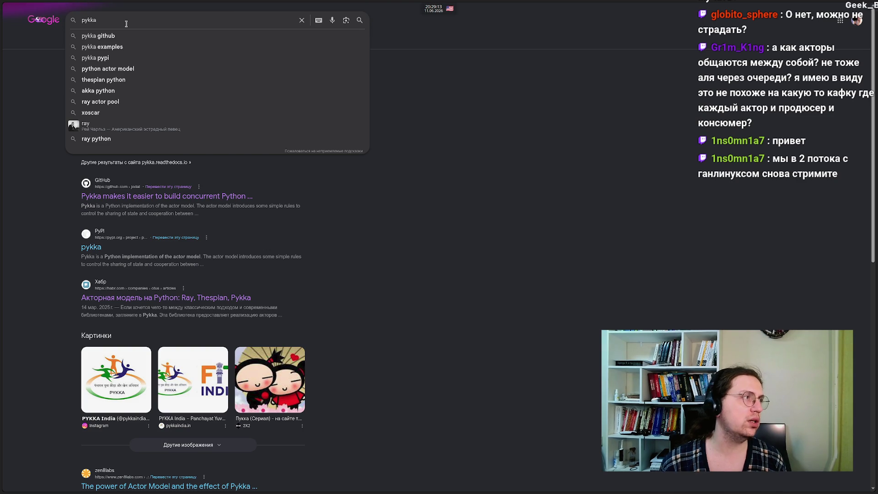
mouse_move(1, 28)
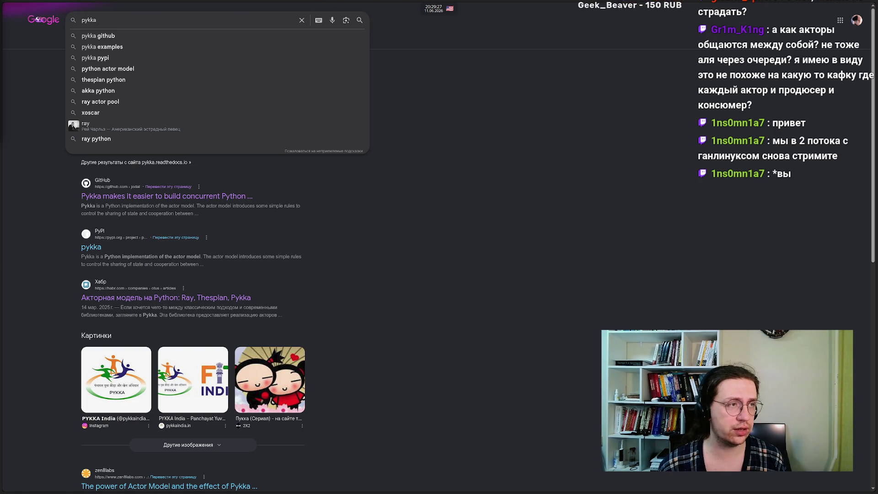
left_click(421, 283)
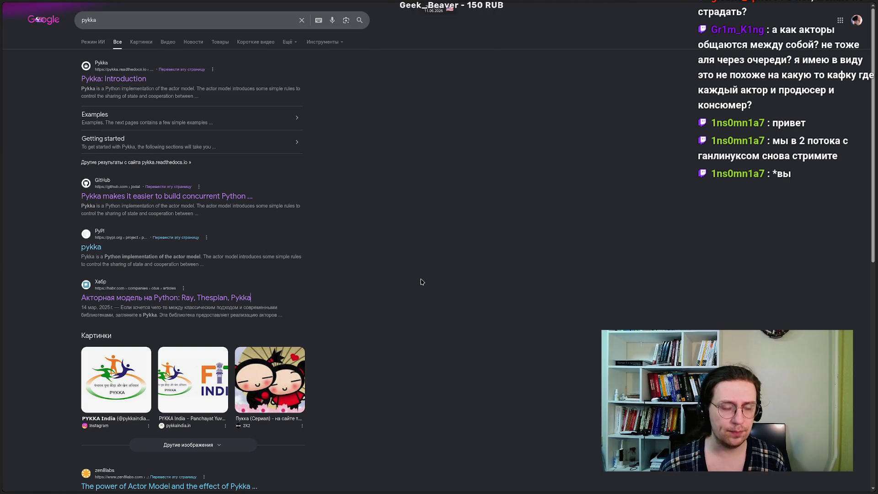
left_click(183, 26)
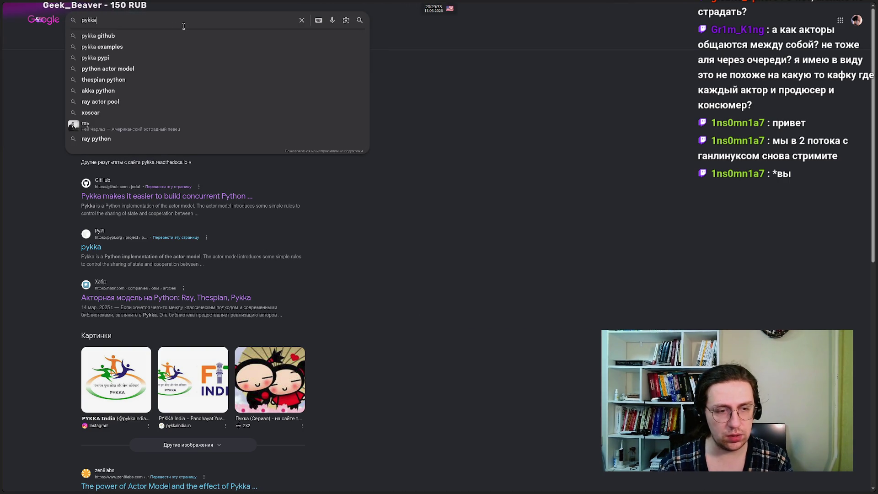
type("ray")
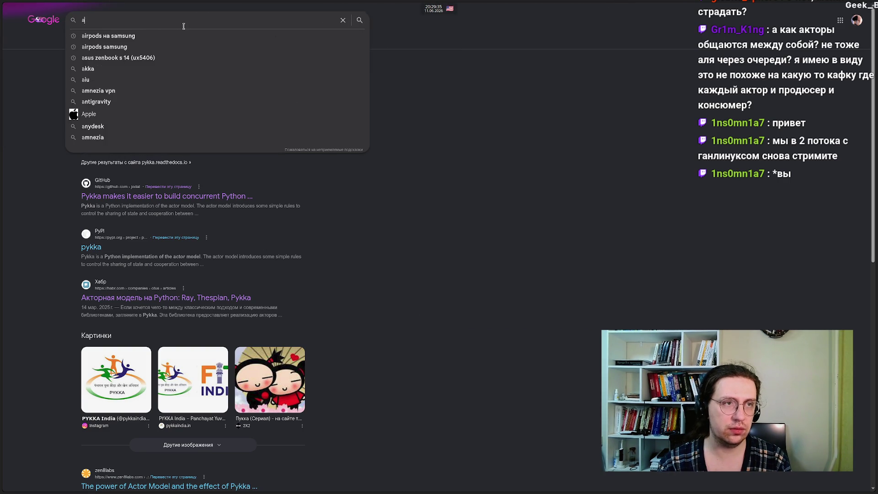
key("Return")
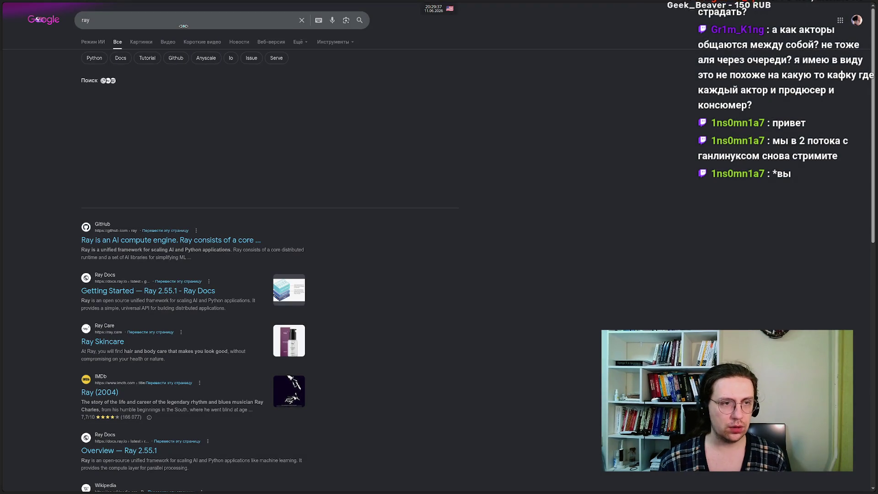
Step: Open the ray-project/ray GitHub result and scroll down to its README
left_click(162, 241)
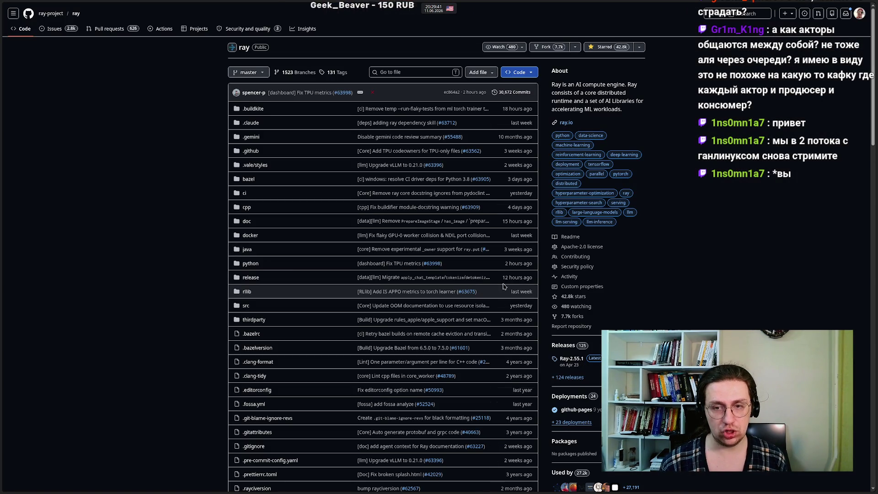
scroll(178, 274, "down", 5)
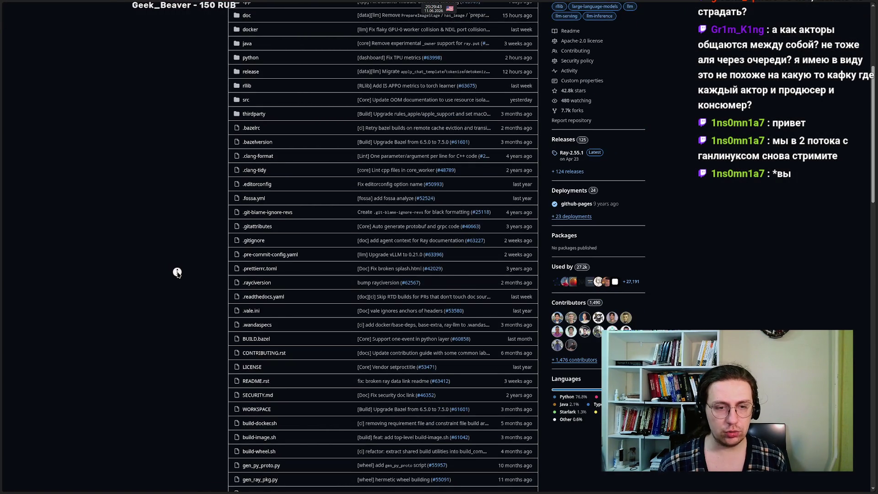
scroll(178, 274, "down", 10)
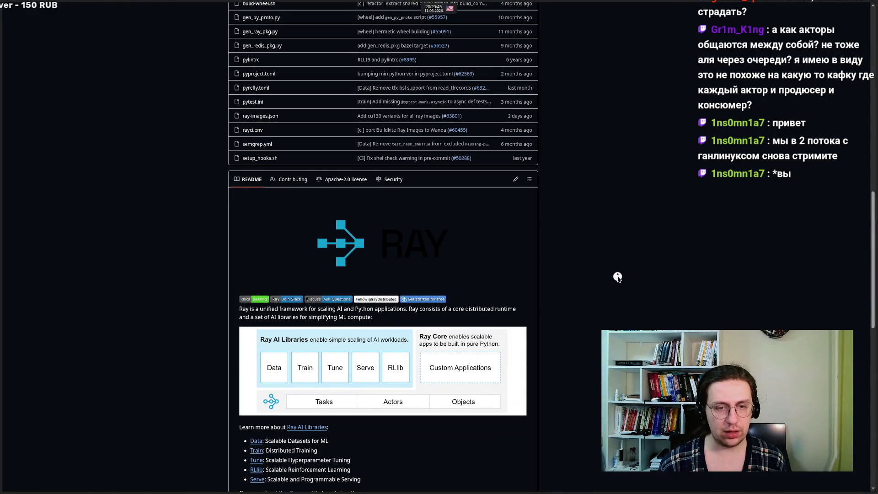
scroll(617, 274, "down", 5)
scroll(617, 275, "up", 4)
scroll(176, 283, "down", 2)
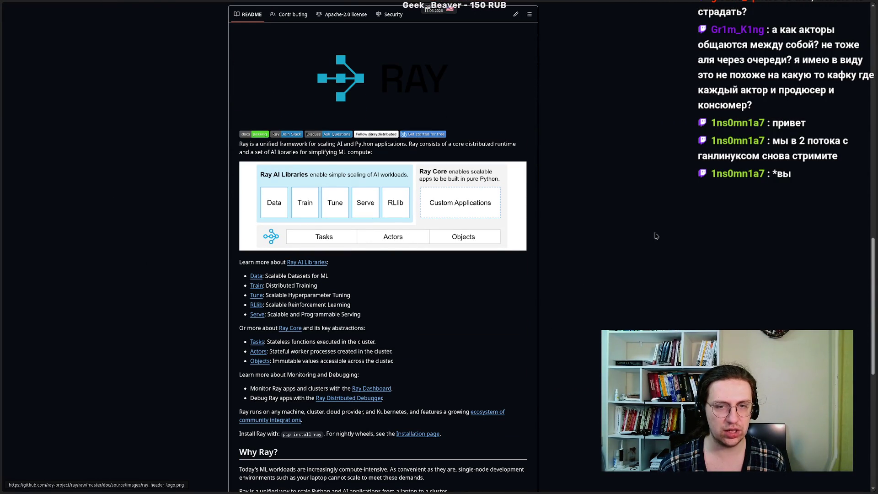
scroll(165, 233, "down", 2)
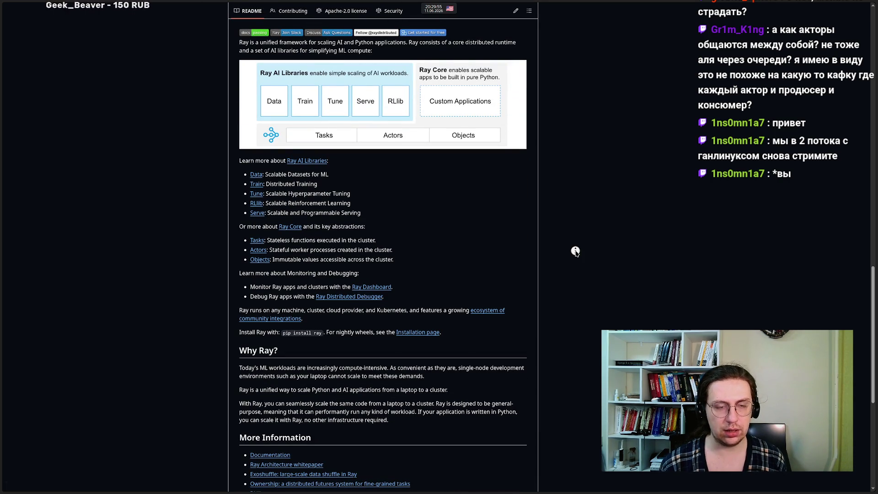
scroll(575, 252, "up", 1)
scroll(575, 251, "down", 1)
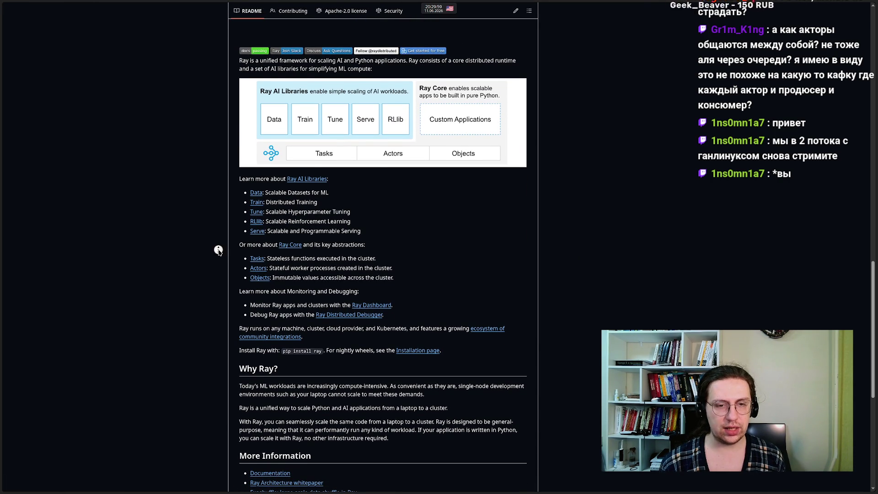
Step: Open several README links in new tabs and continue browsing the repository page
middle_click(218, 249)
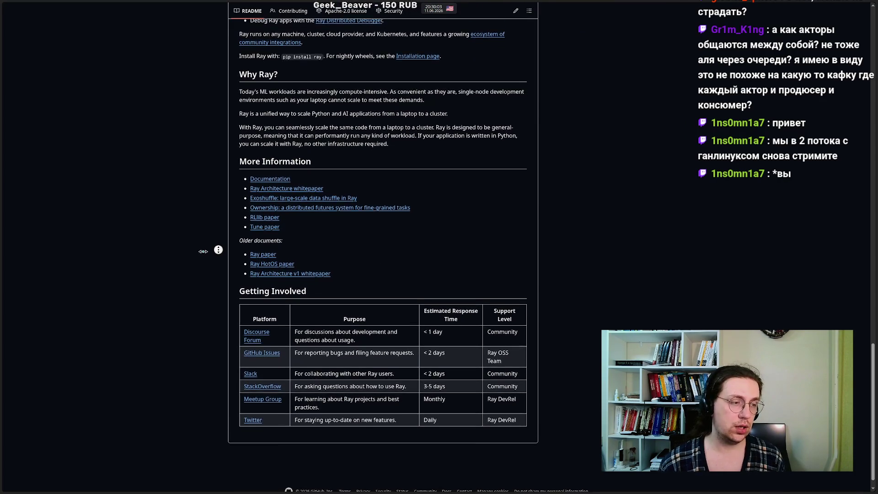
middle_click(205, 257)
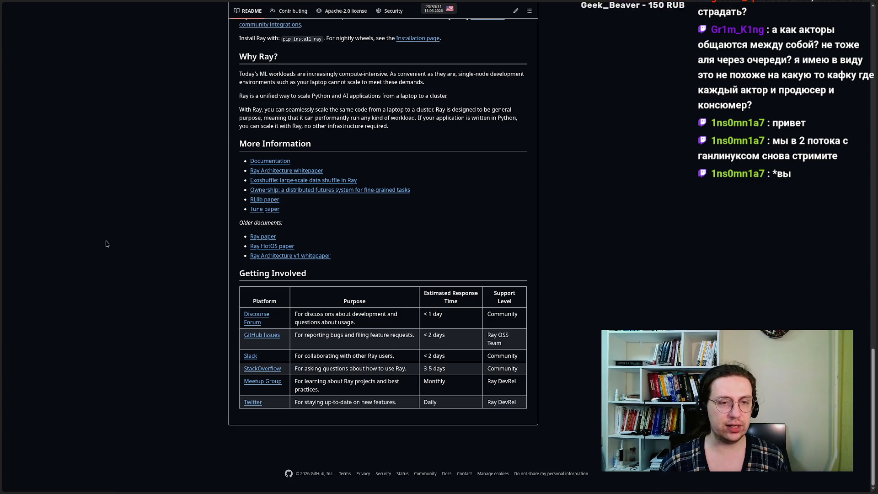
middle_click(189, 284)
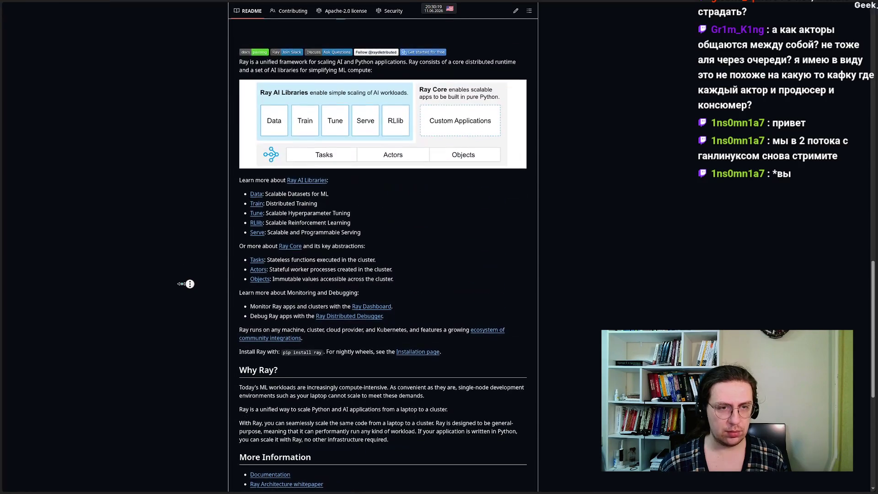
left_click(190, 284)
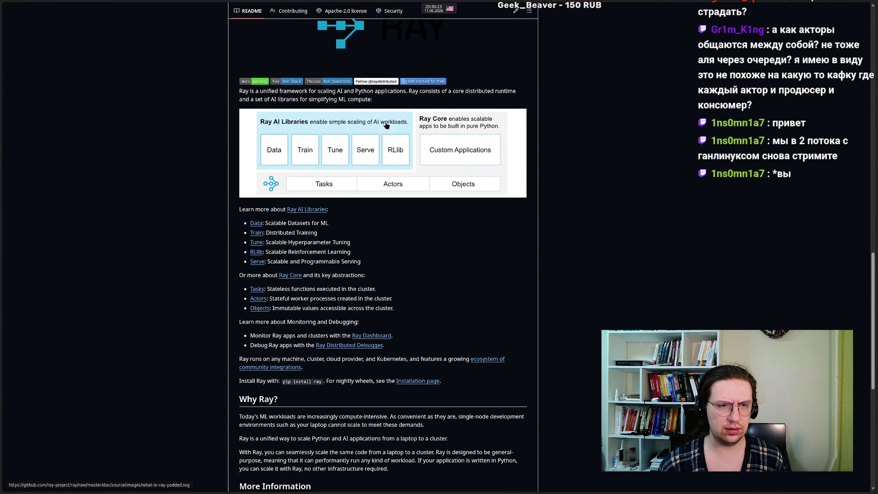
middle_click(205, 290)
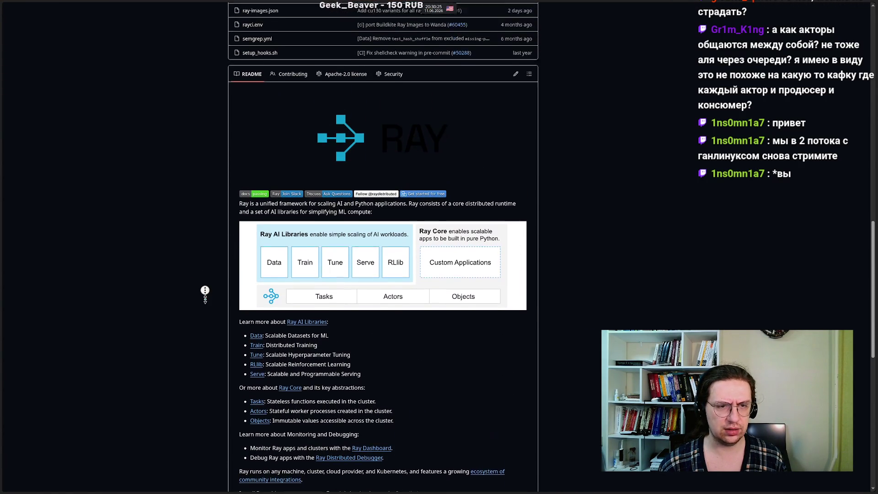
left_click(205, 289)
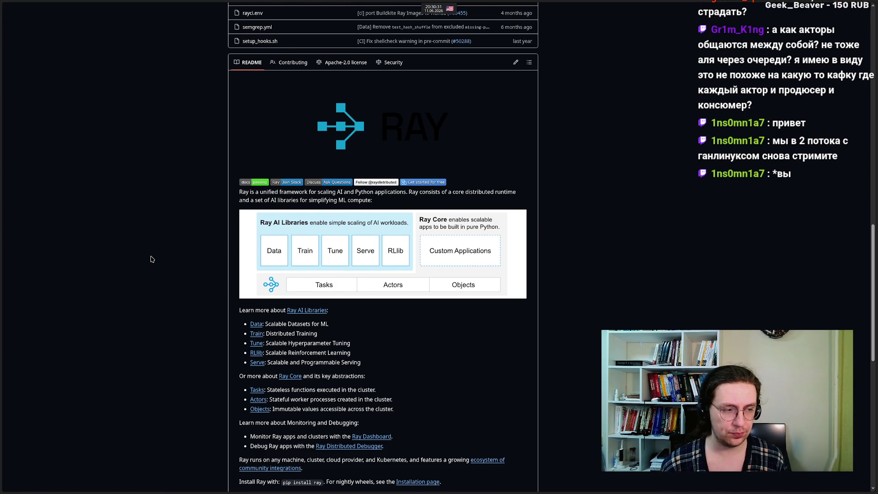
scroll(150, 256, "up", 2)
middle_click(592, 270)
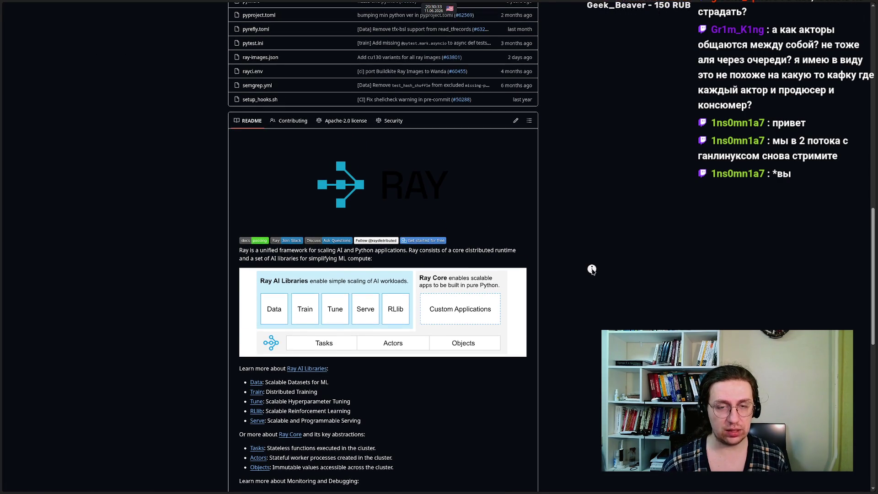
left_click(157, 166)
scroll(157, 166, "down", 1)
left_click(29, 20)
left_click(128, 192)
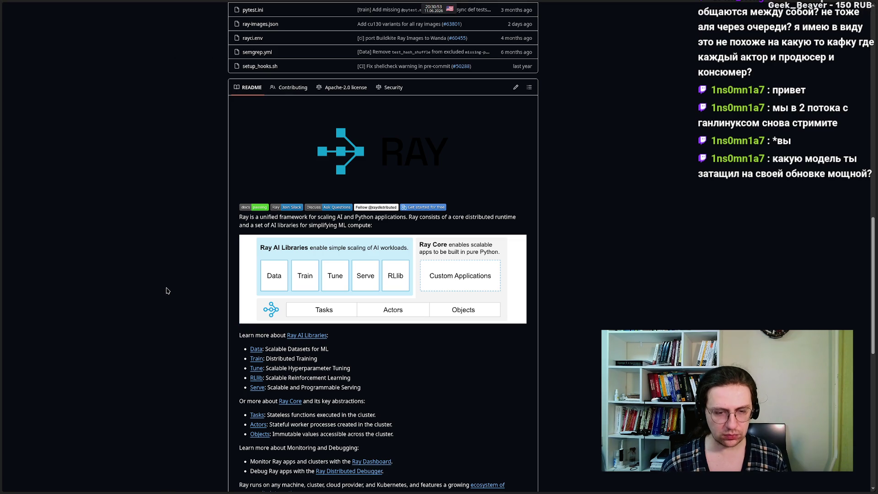
scroll(167, 290, "down", 1)
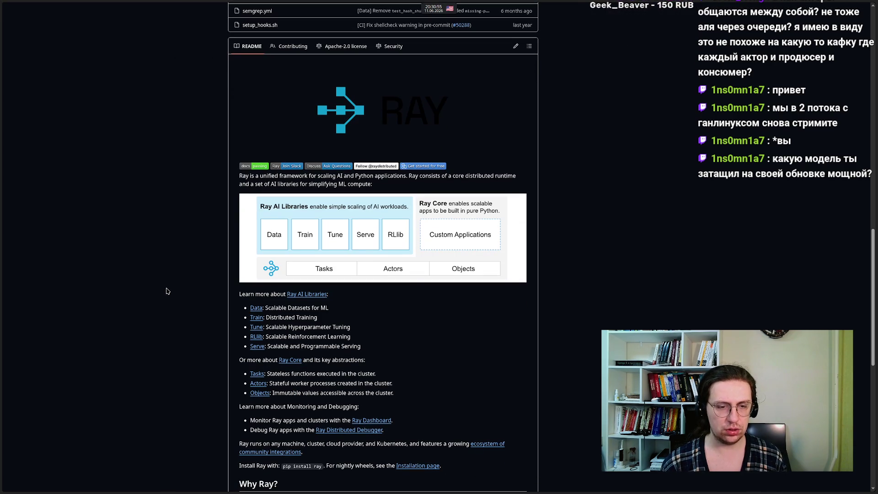
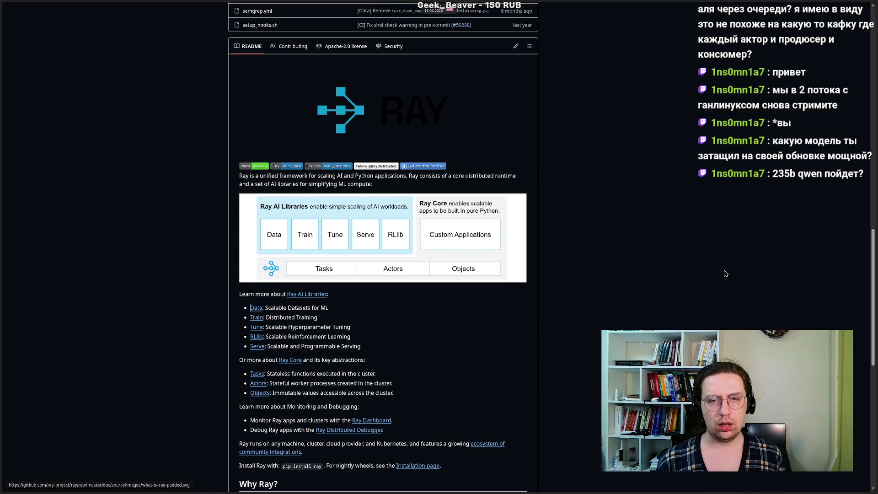
Step: Autoscroll back to the top of the ray repository page and switch to the Google results for ray
middle_click(187, 233)
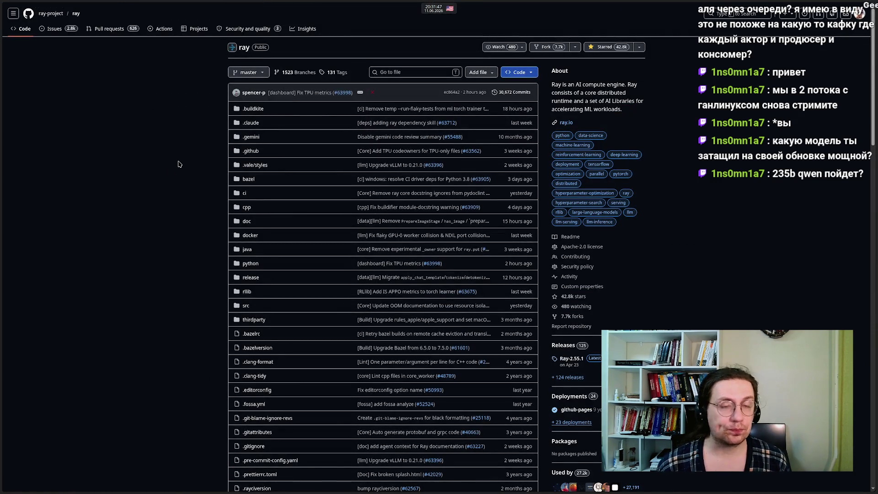
mouse_move(4, 155)
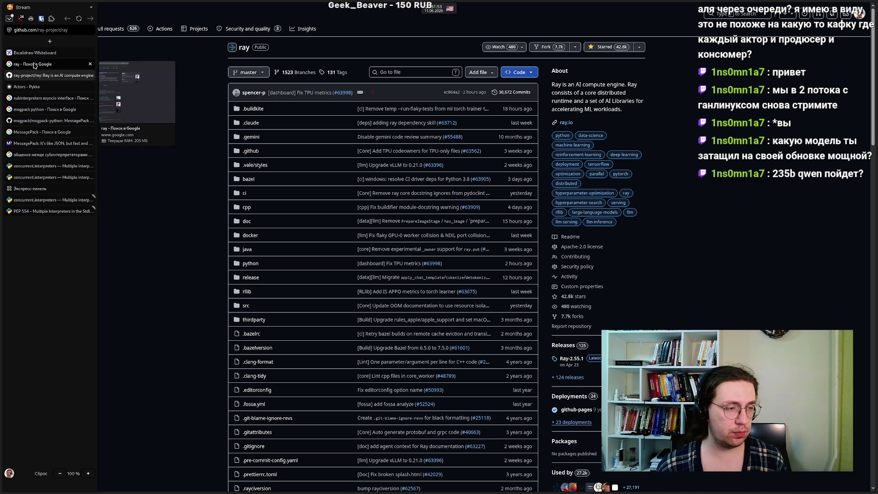
left_click(34, 65)
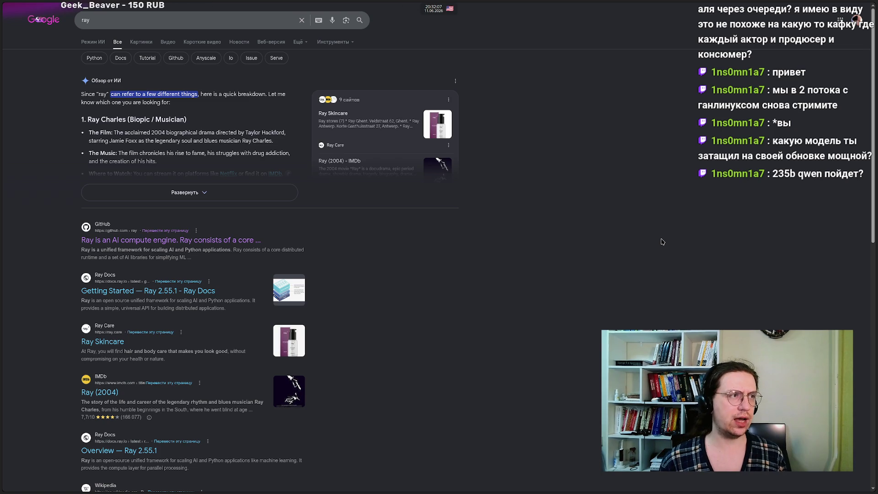
Step: Reveal the vertical tab sidebar to locate the 'ray - Поиск в Google' results tab
mouse_move(1, 243)
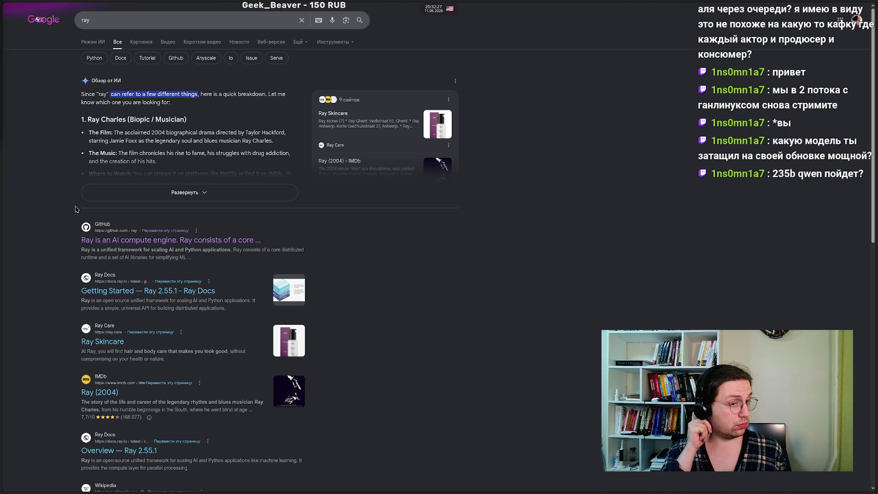
mouse_move(3, 21)
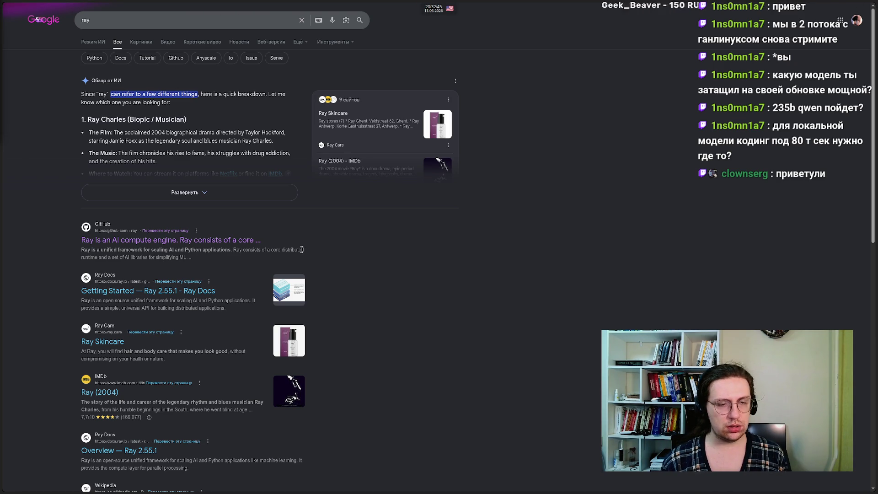
mouse_move(2, 137)
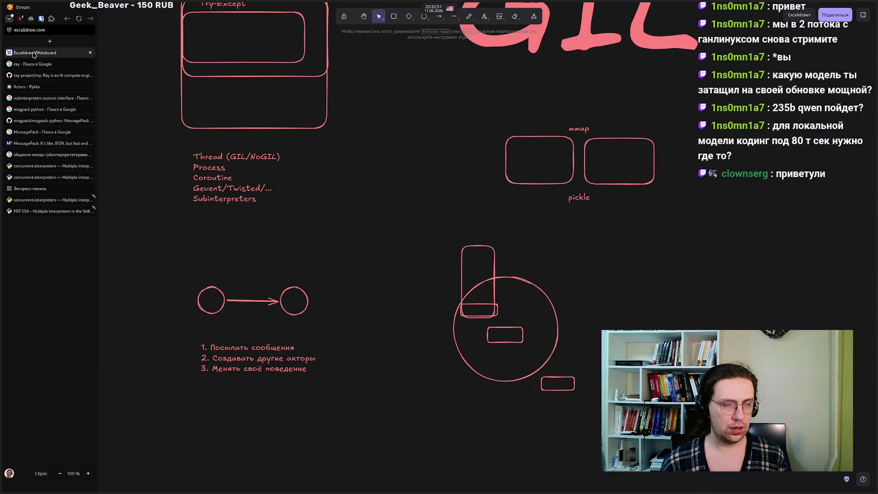
Step: Back in Excalidraw, pan to empty space and draw two large rounded boxes side by side
left_click(35, 53)
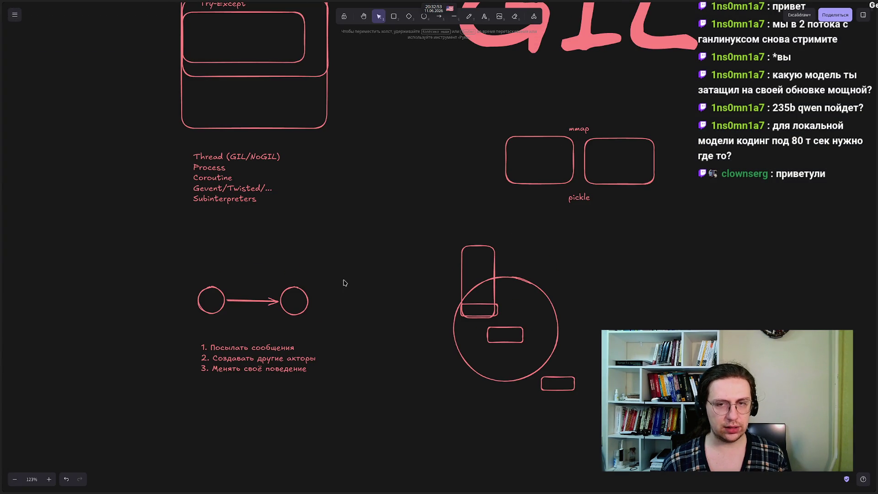
mouse_move(379, 402)
left_mouse_down()
mouse_move(327, 366)
mouse_move(134, 407)
left_mouse_up()
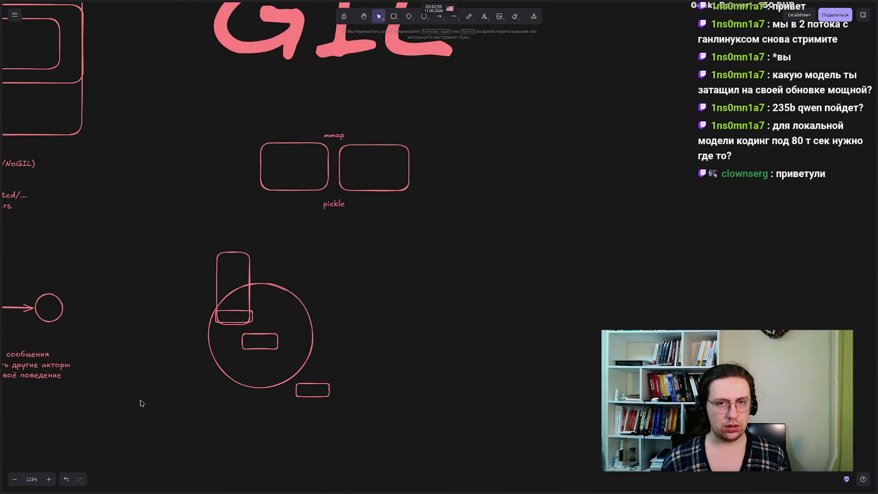
left_click_drag(571, 312, 352, 328)
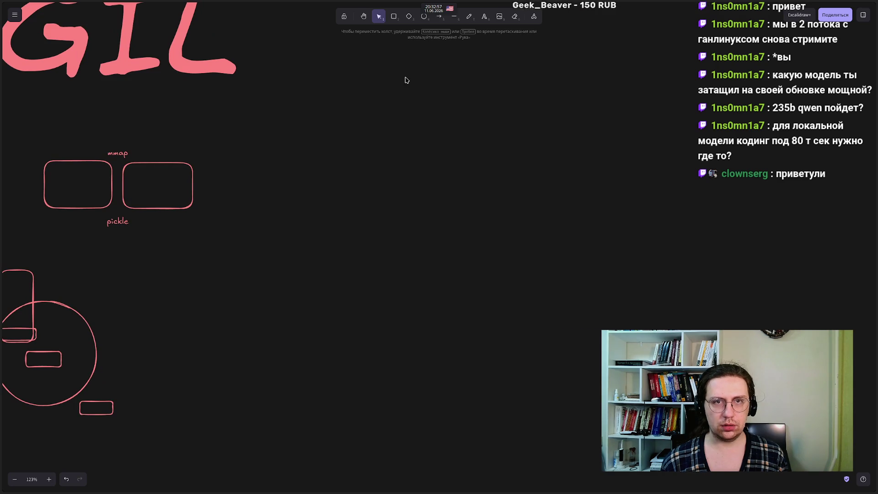
left_click(393, 16)
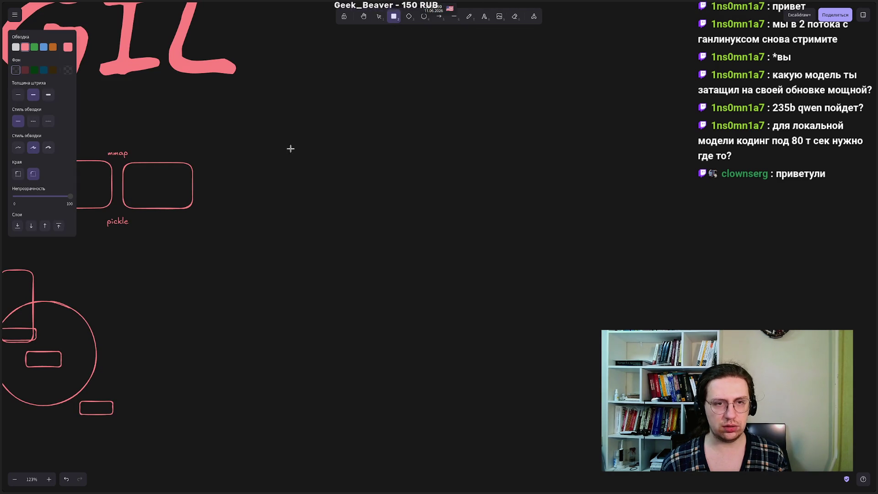
left_click_drag(266, 118, 475, 310)
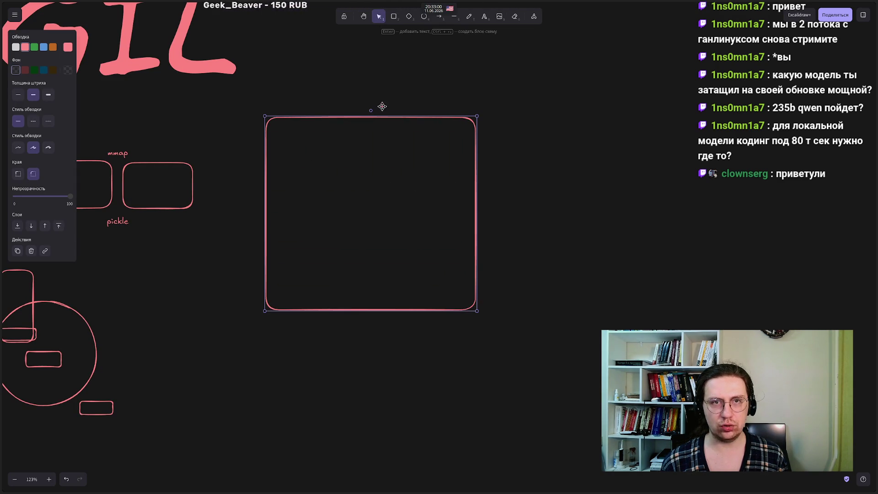
left_click(395, 18)
left_click_drag(665, 110, 875, 310)
Step: Draw four tall rounded columns side by side inside the left box
mouse_move(570, 332)
left_mouse_down()
mouse_move(554, 345)
mouse_move(484, 359)
left_mouse_up()
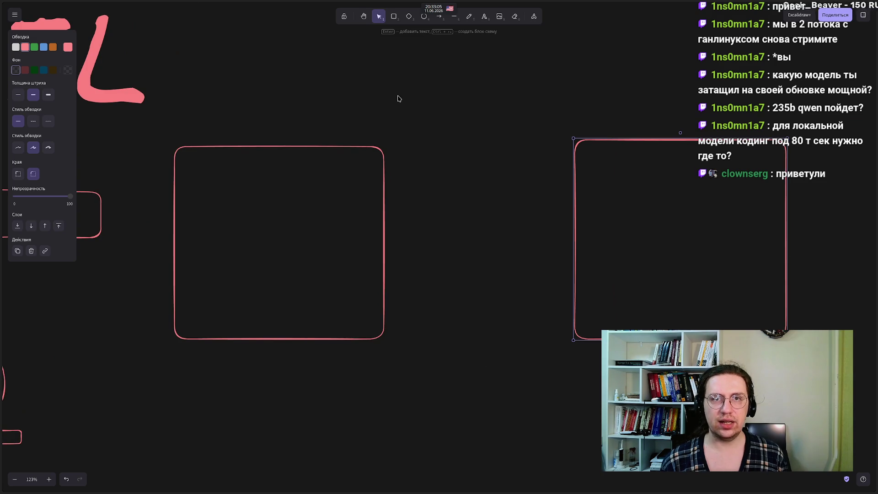
left_click(393, 17)
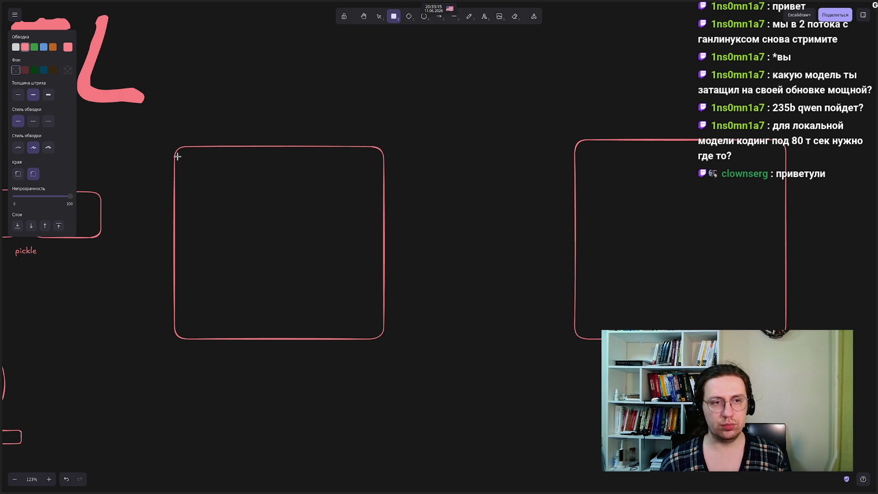
mouse_move(201, 223)
left_mouse_down()
mouse_move(233, 295)
mouse_move(227, 332)
left_mouse_up()
left_click(393, 16)
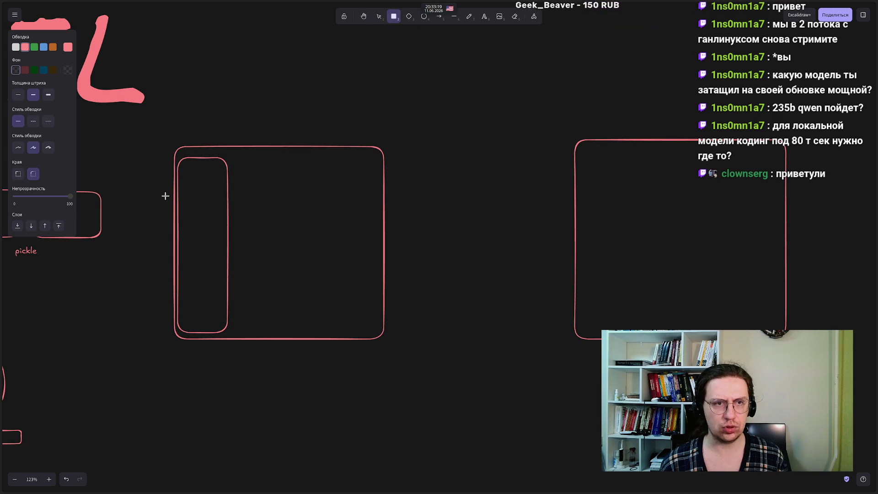
mouse_move(229, 157)
left_mouse_down()
mouse_move(289, 279)
mouse_move(288, 328)
mouse_move(276, 333)
left_mouse_up()
left_click(395, 20)
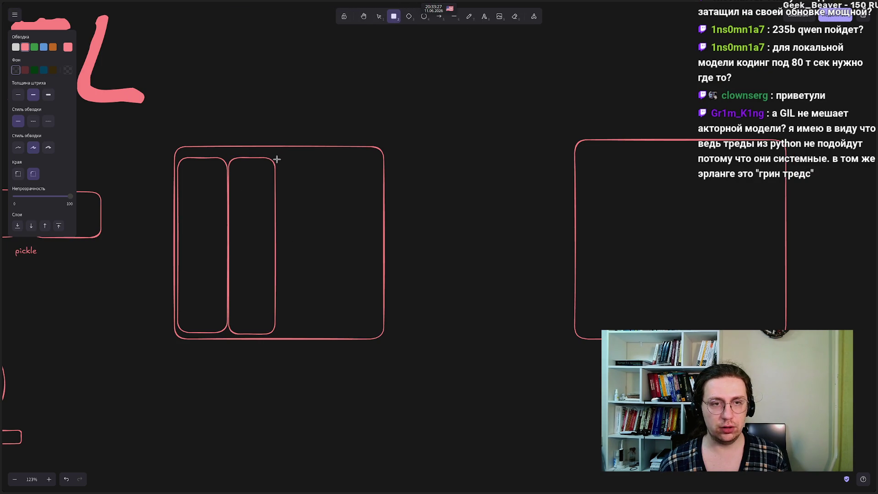
mouse_move(276, 159)
left_mouse_down()
mouse_move(337, 333)
mouse_move(324, 333)
left_mouse_up()
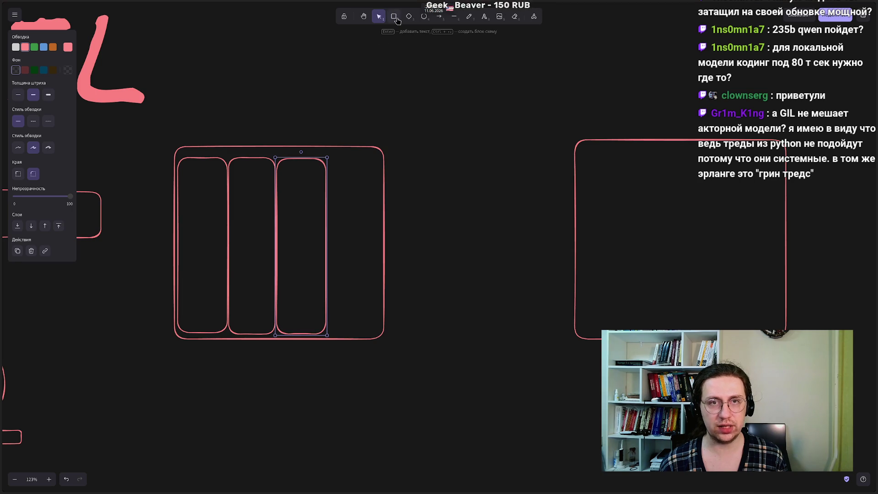
key("r")
mouse_move(327, 159)
left_mouse_down()
mouse_move(382, 304)
mouse_move(379, 334)
left_mouse_up()
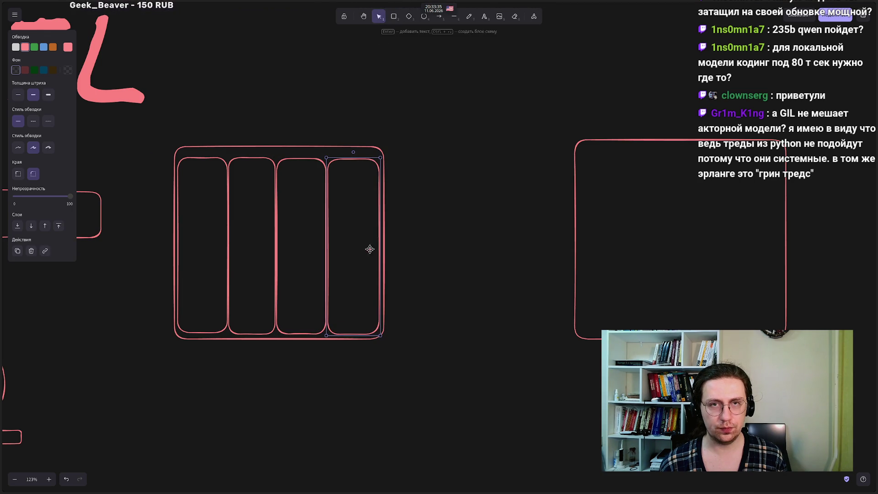
left_click(372, 76)
left_click(425, 17)
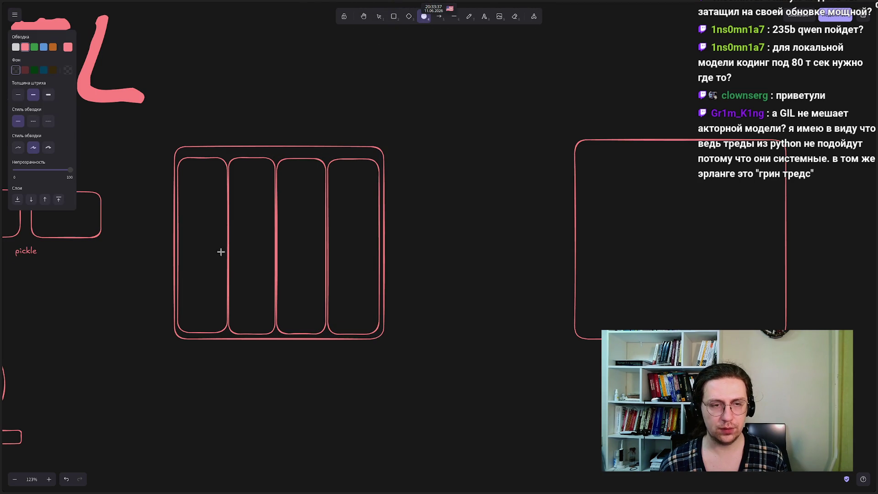
Step: Draw one circle in each of the four columns
mouse_move(178, 216)
left_mouse_down()
mouse_move(212, 260)
mouse_move(225, 263)
left_mouse_up()
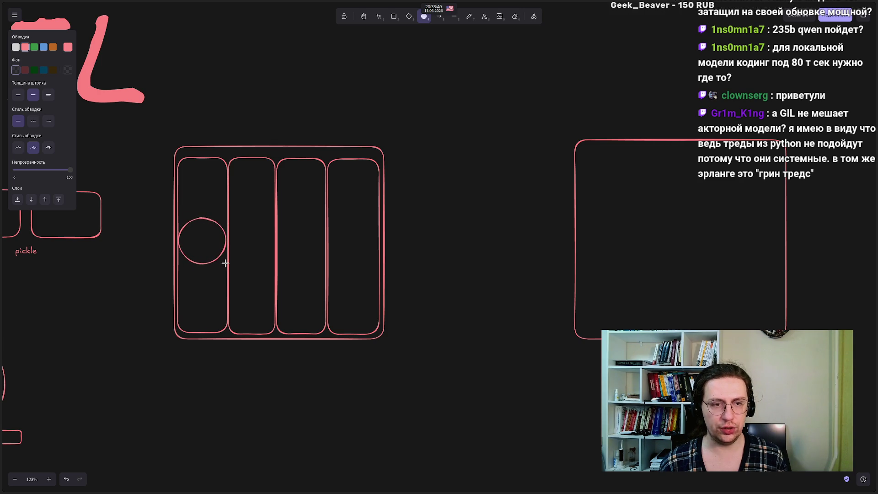
left_click(426, 21)
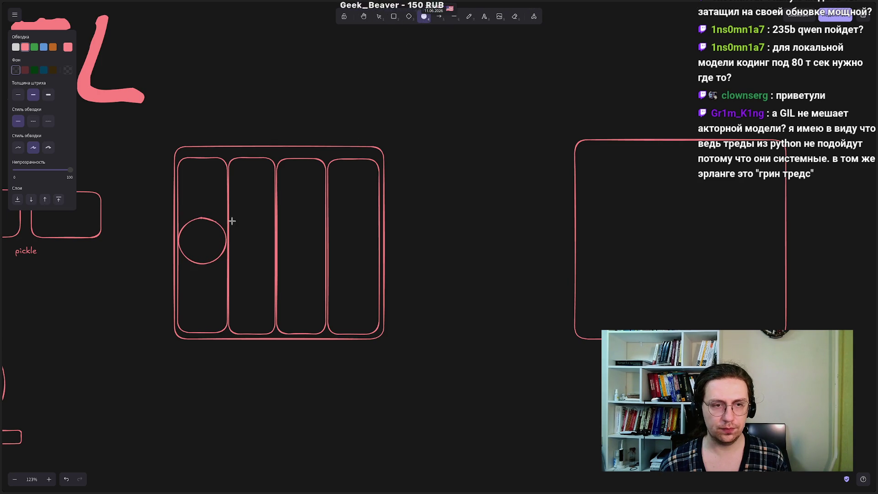
left_click_drag(230, 220, 276, 265)
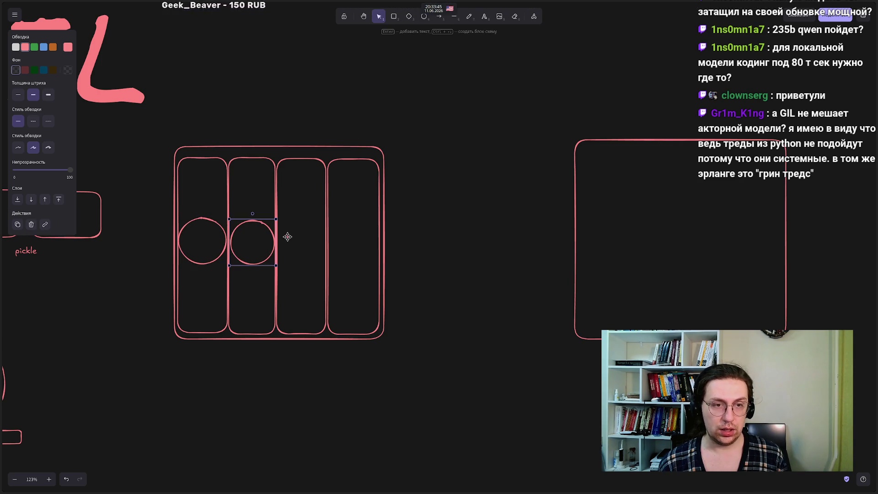
left_click(425, 21)
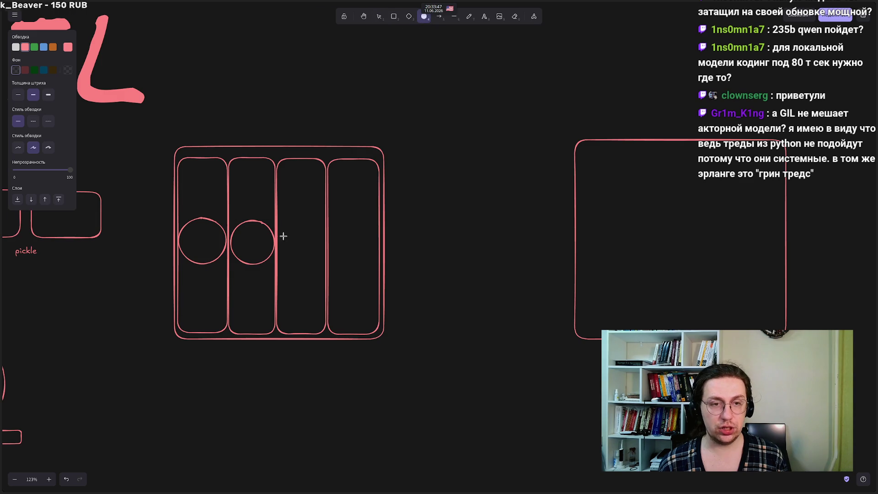
left_click_drag(278, 222, 325, 265)
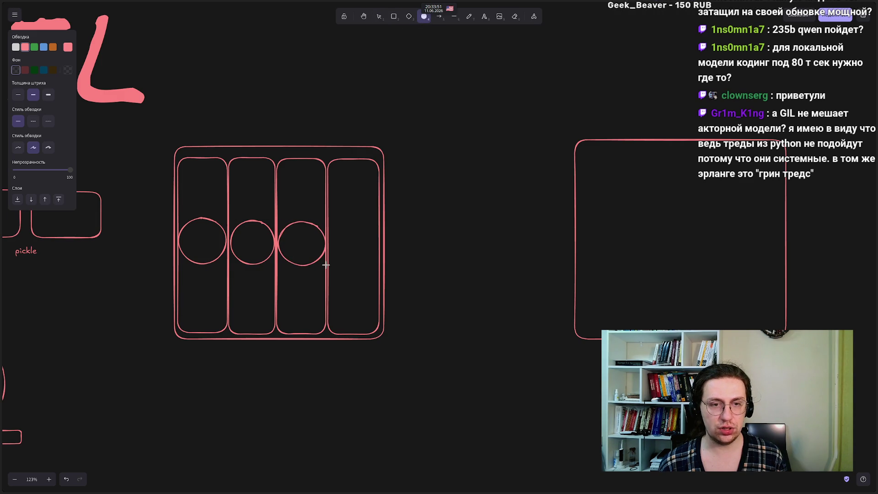
left_click(423, 17)
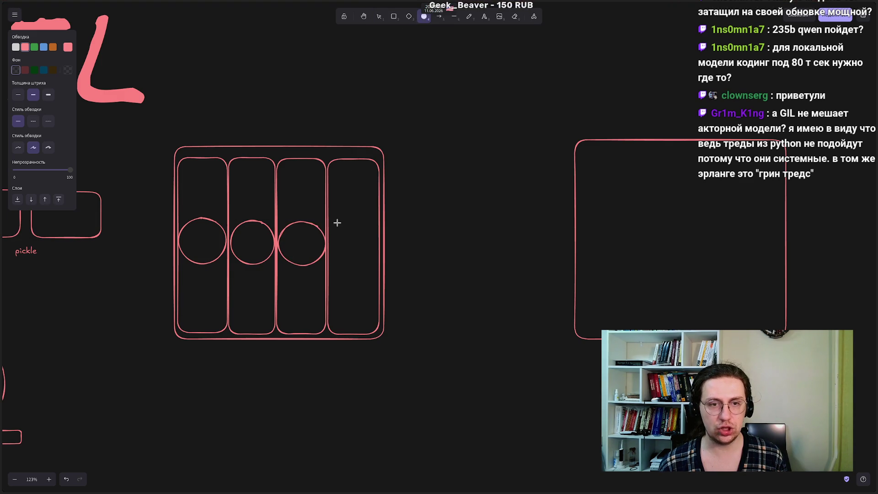
left_click_drag(328, 224, 380, 272)
left_click(226, 79)
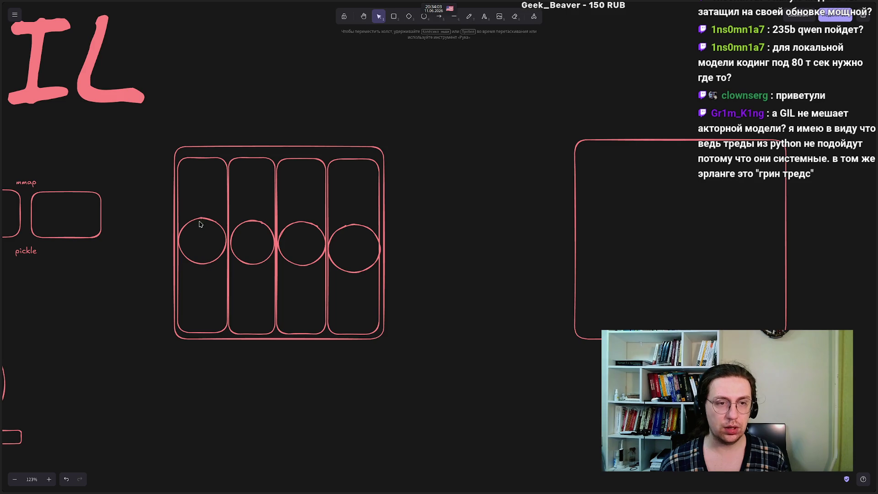
Step: Add a second circle at the top of the first column
left_click(424, 16)
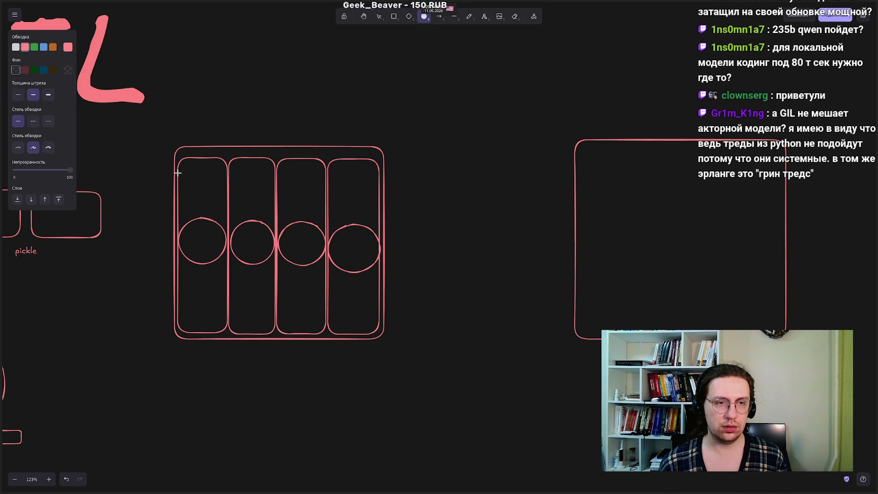
left_click_drag(177, 164, 227, 207)
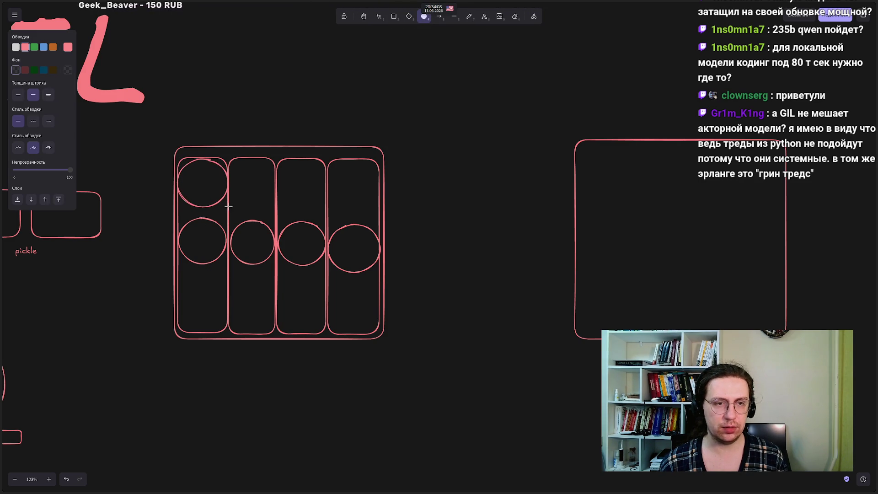
left_click(147, 194)
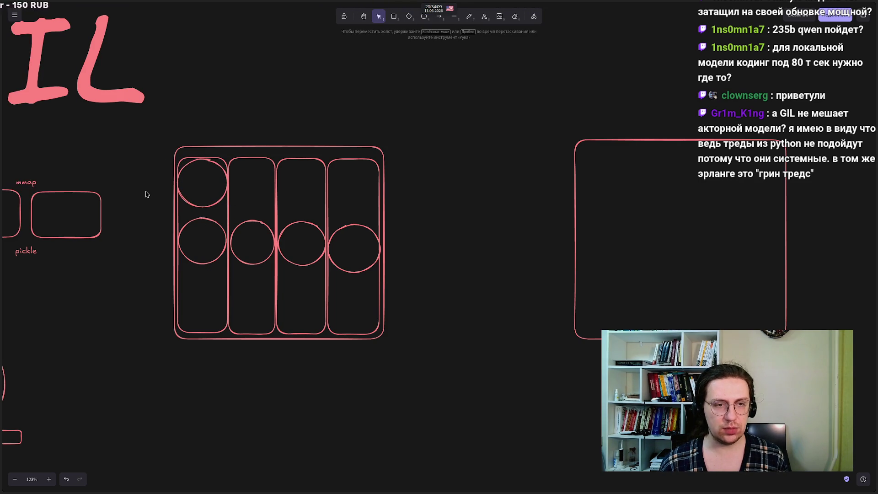
left_click(215, 205)
left_click(212, 221)
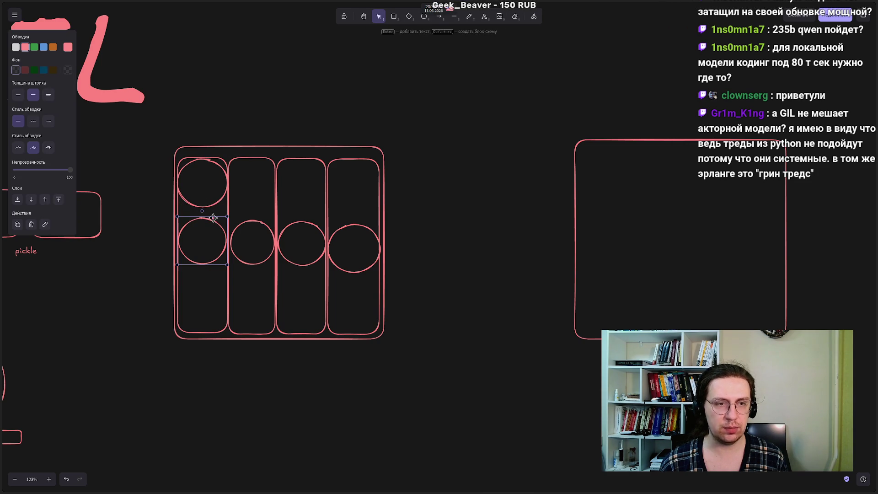
left_click(254, 223)
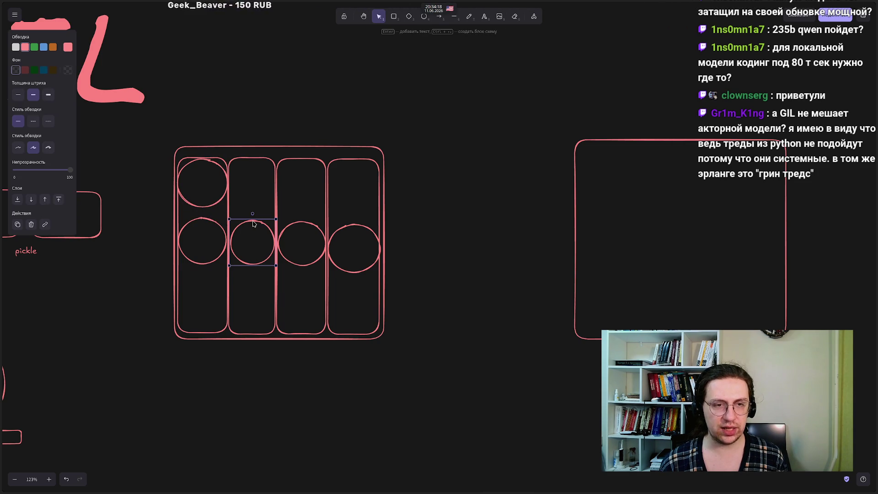
Step: Draw a small circle against the left edge of the right-hand box
left_click(424, 16)
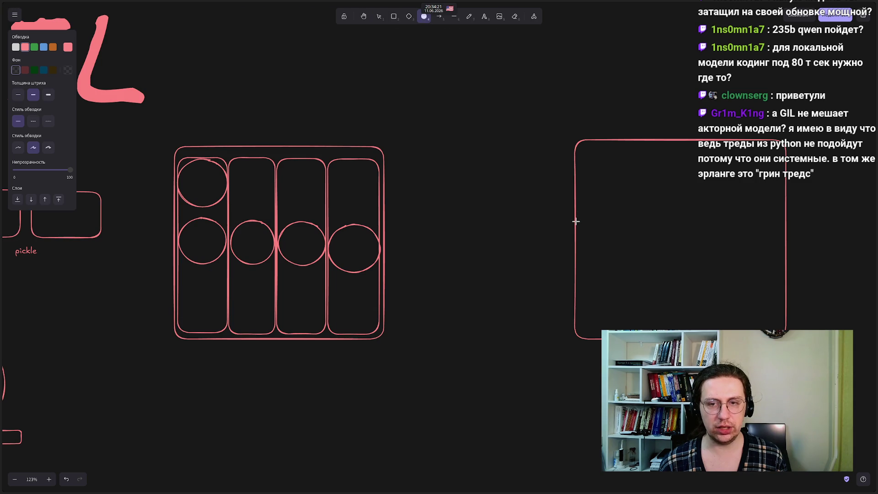
left_click_drag(617, 262, 621, 267)
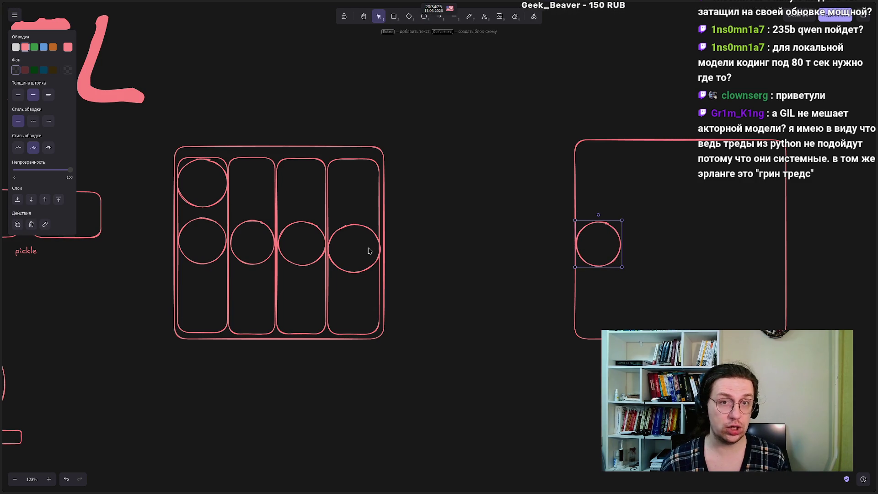
left_click(435, 253)
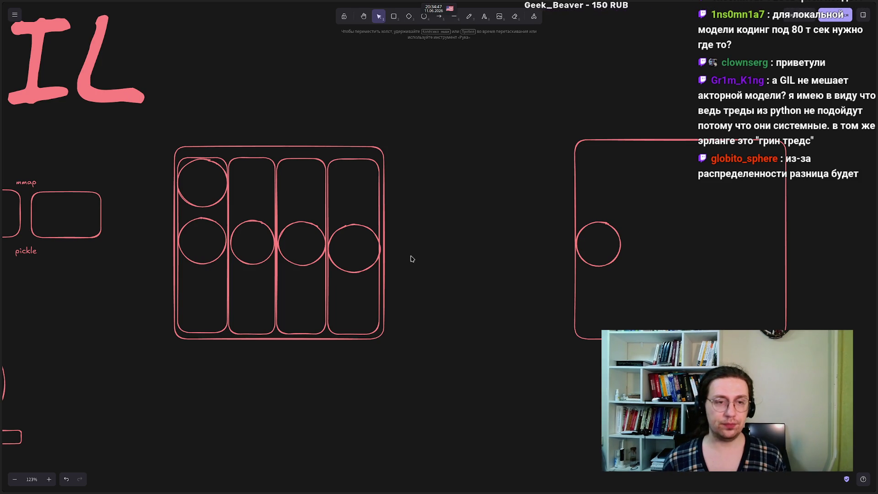
left_click(202, 227)
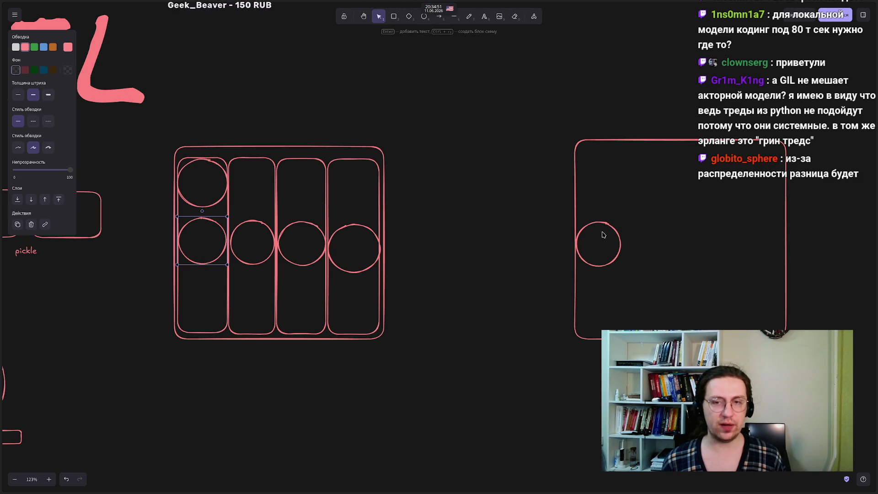
left_click(594, 246)
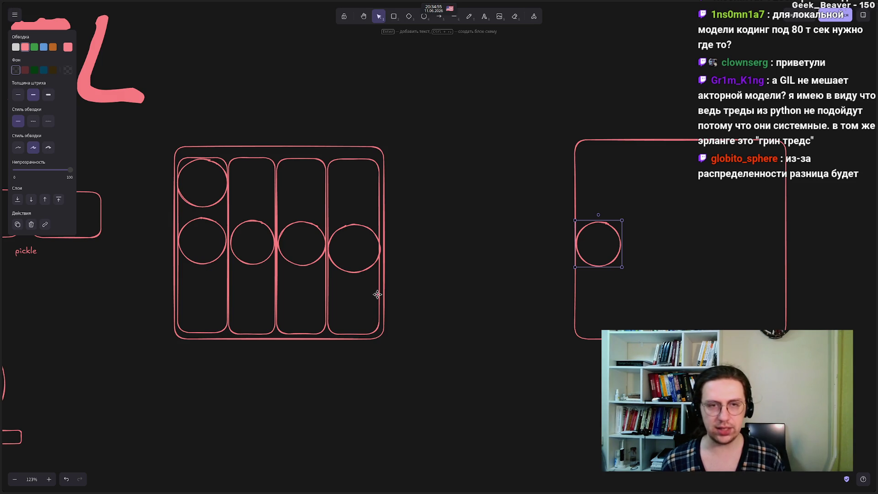
left_click(205, 378)
Step: Create a text label reading 'ActorRef' below the four-column box
double_click(141, 431)
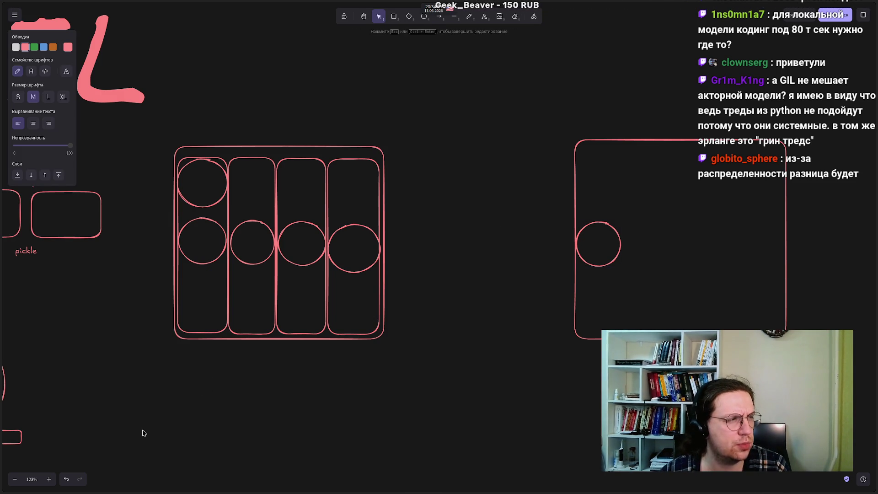
type("A")
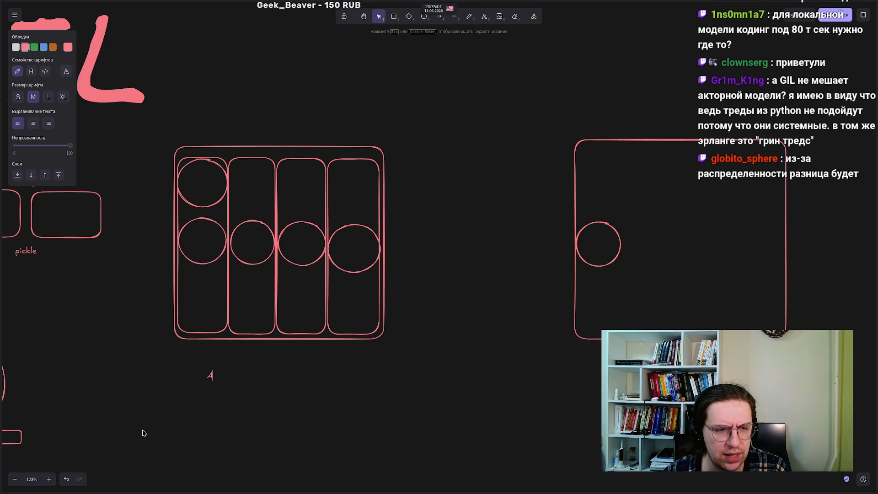
type("ctorRef")
left_click(145, 429)
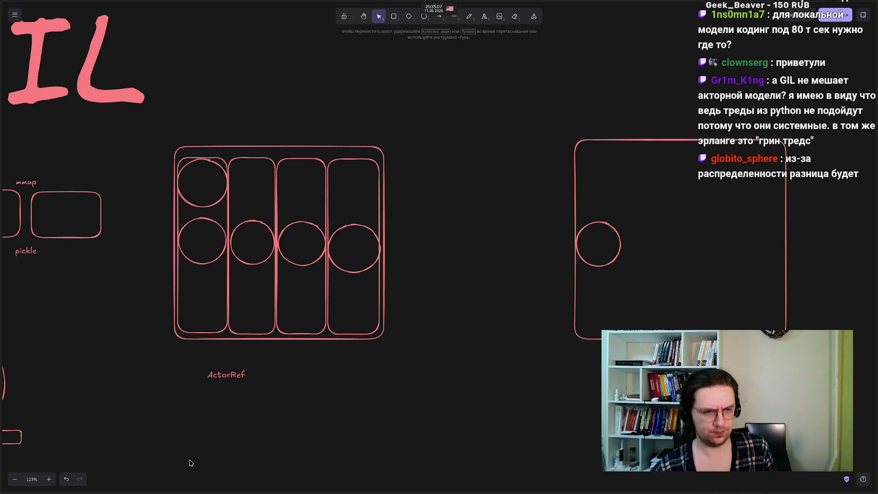
left_click(236, 375)
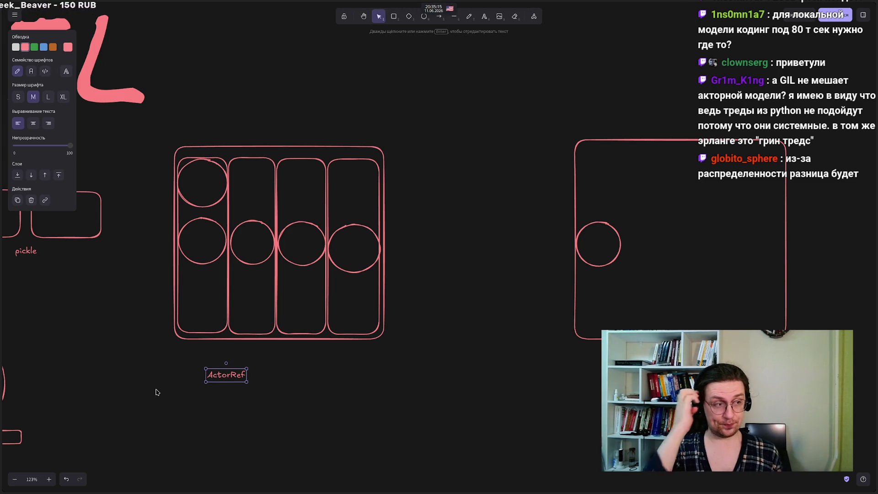
left_click(372, 395)
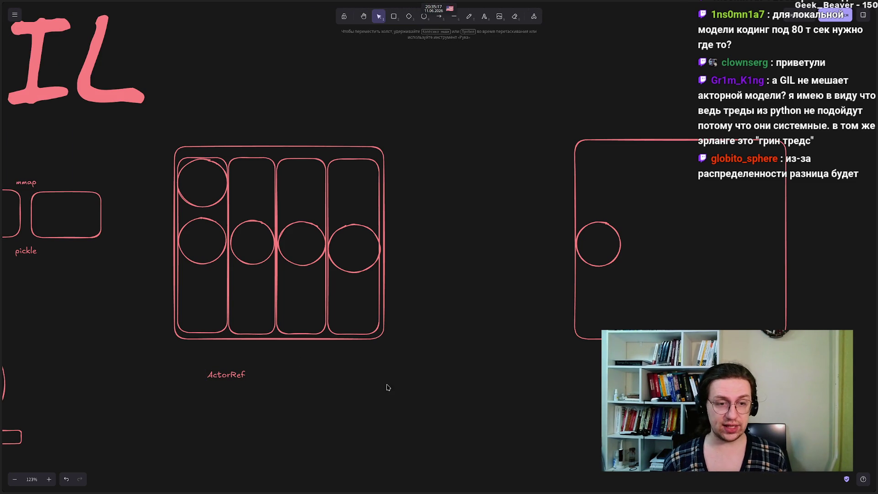
double_click(236, 376)
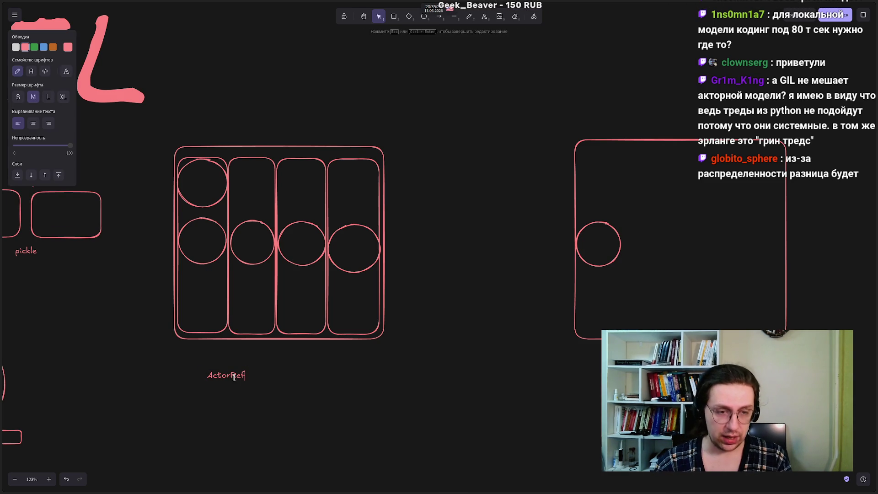
Step: Extend the label to 'ActorRef = protocol://node_id/interpreter_id/actor_id'
type(" =")
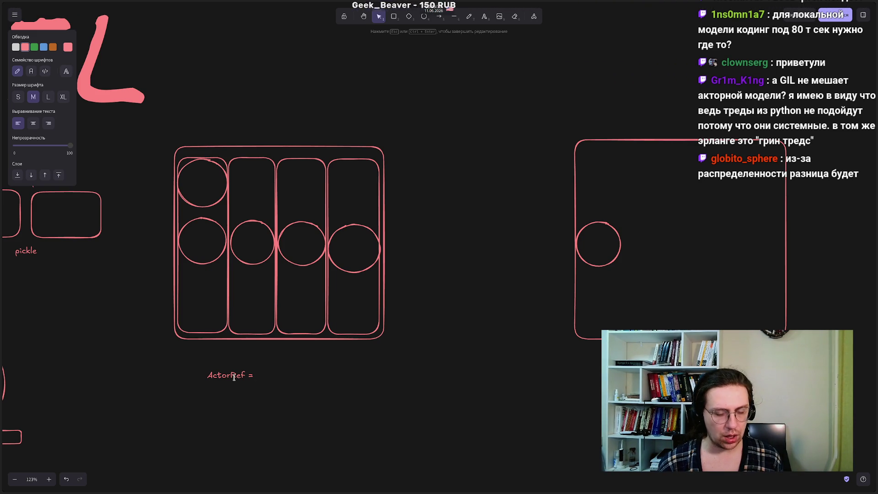
mouse_move(2, 338)
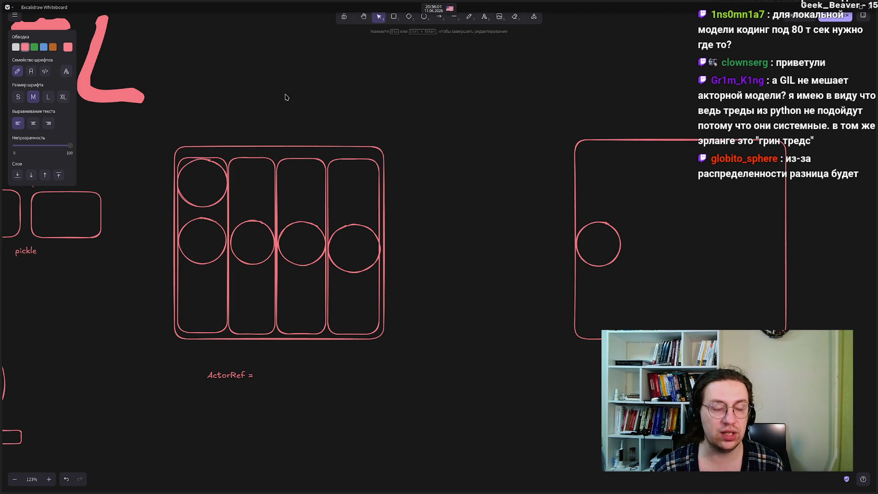
type("pr")
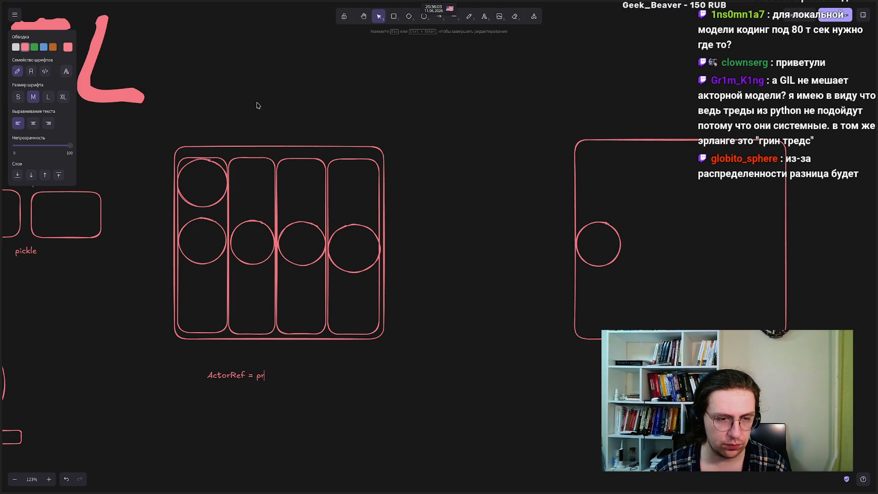
type("otocol")
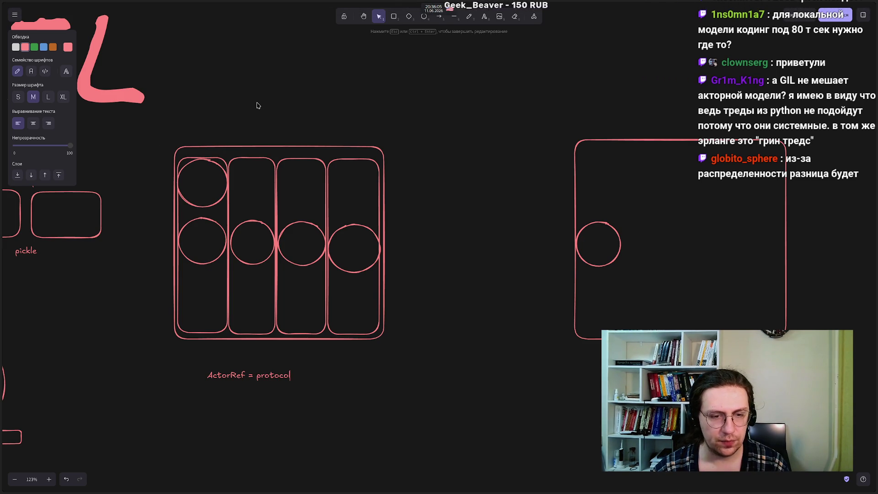
type("://[]")
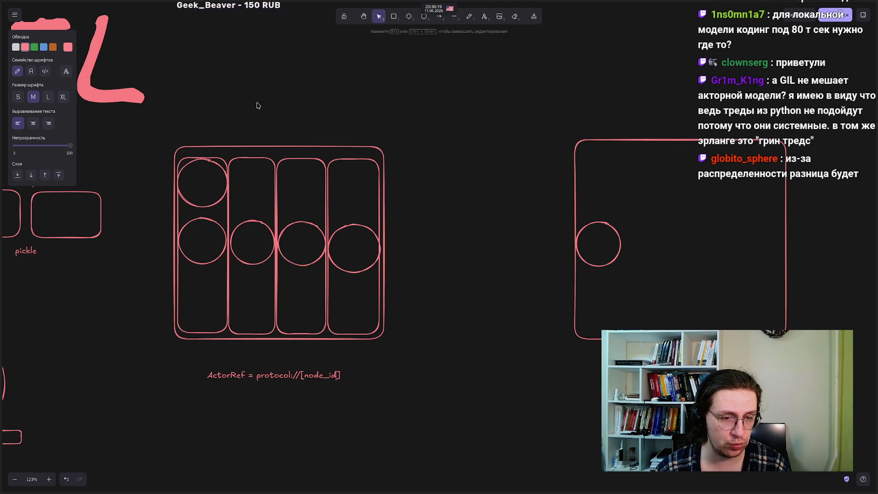
type("/")
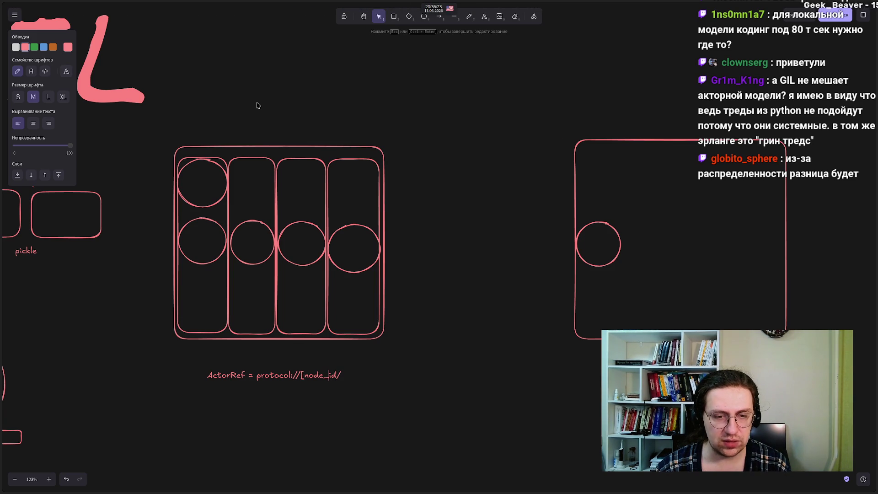
key("BackSpace")
key("End")
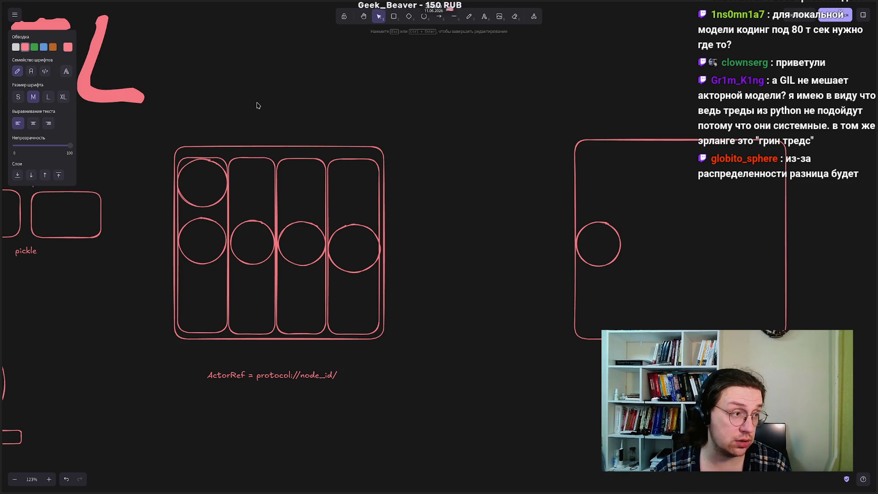
type("i")
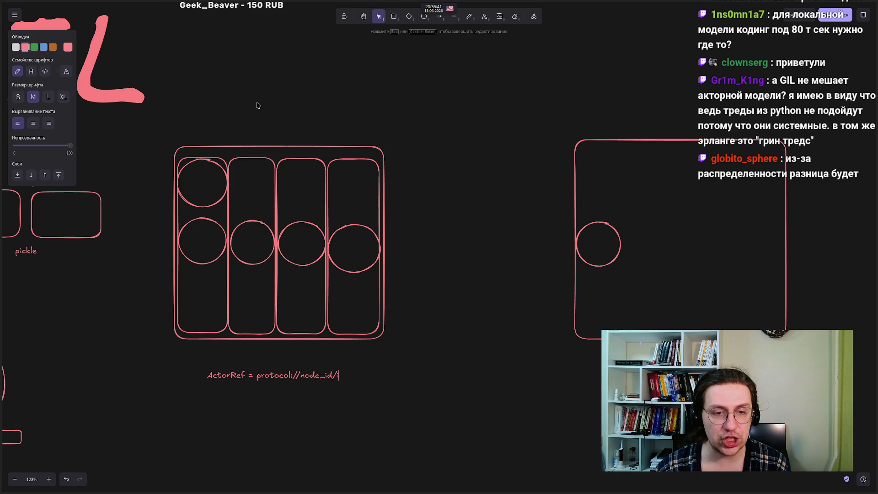
type("nterpreter")
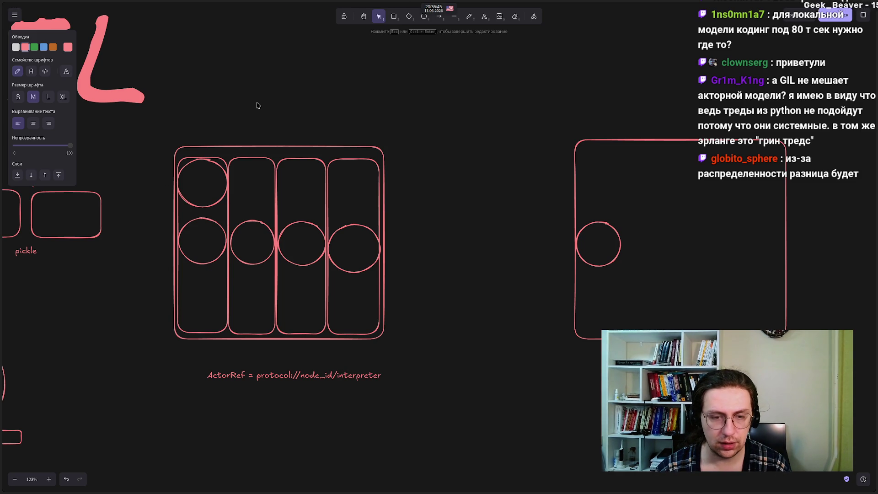
type("_id/")
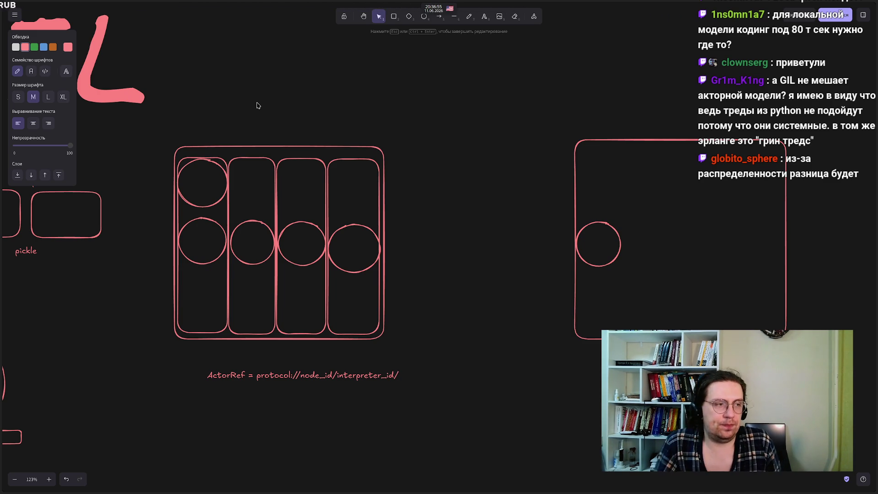
mouse_move(2, 106)
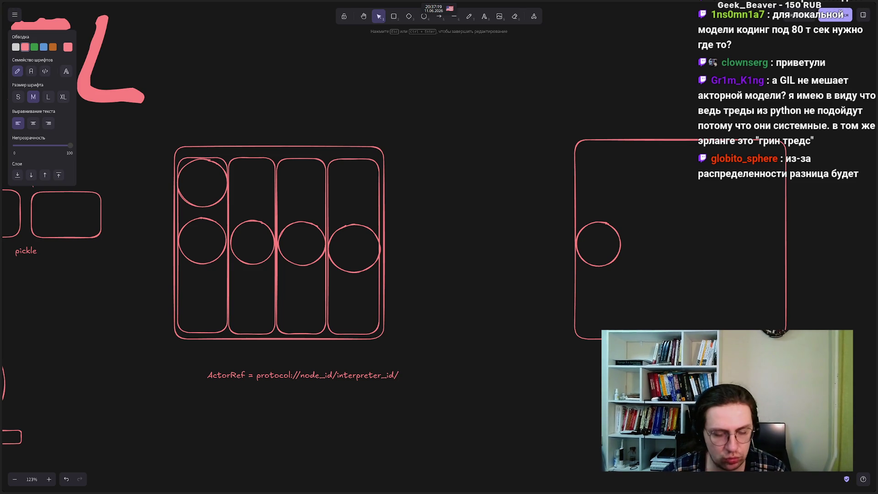
type("c")
type("ctor_id")
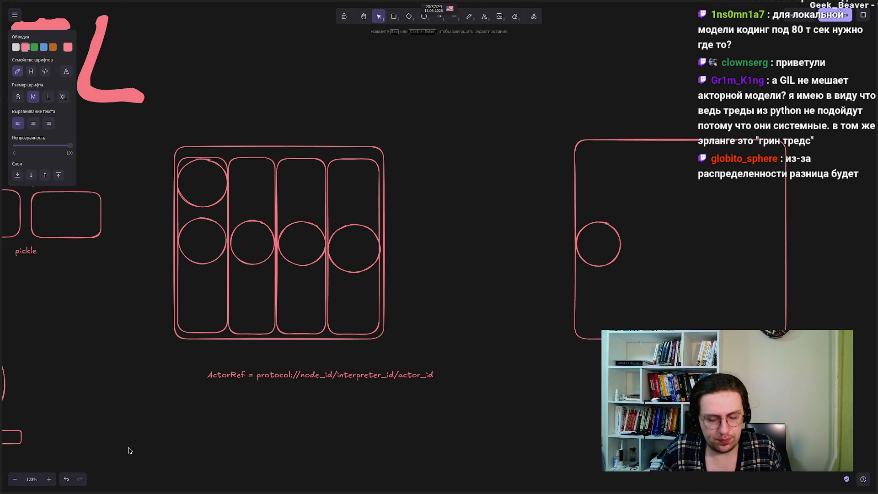
Step: Add the note line 'protocol - название фреймворка' under the ActorRef formula
type("proto")
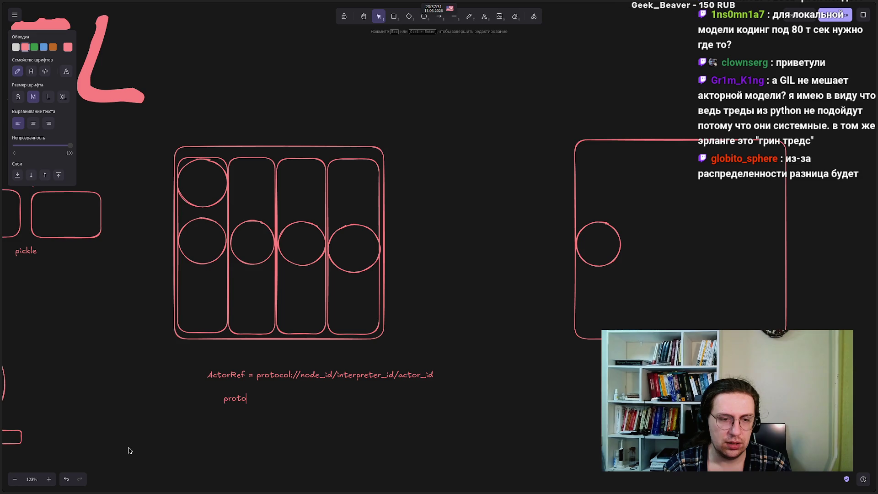
type("col =")
key("BackSpace")
key("BackSpace")
type("назв")
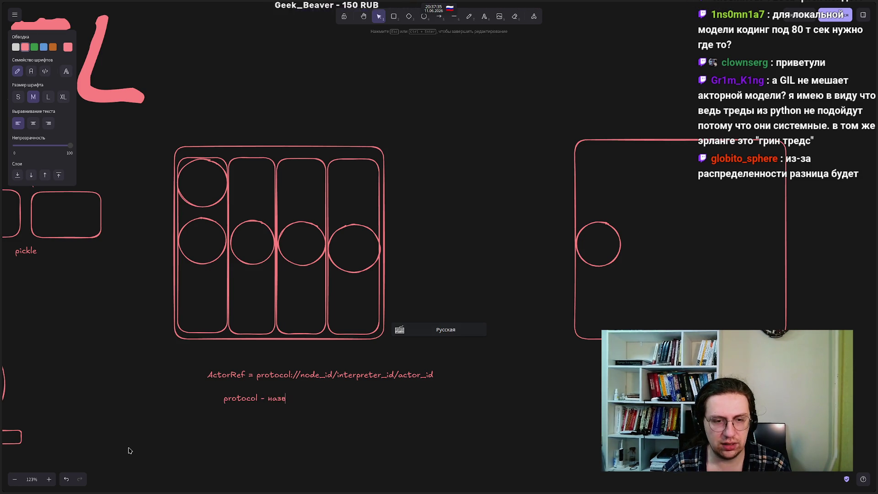
type("ание фрей")
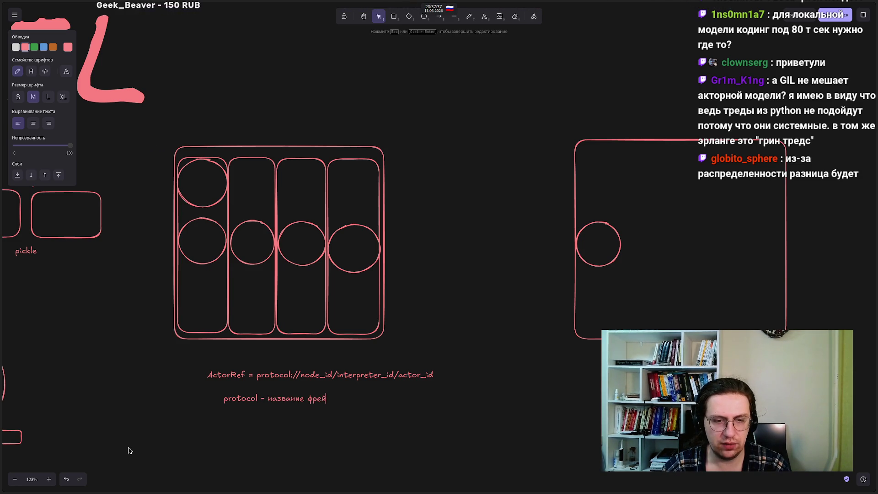
type("мворка")
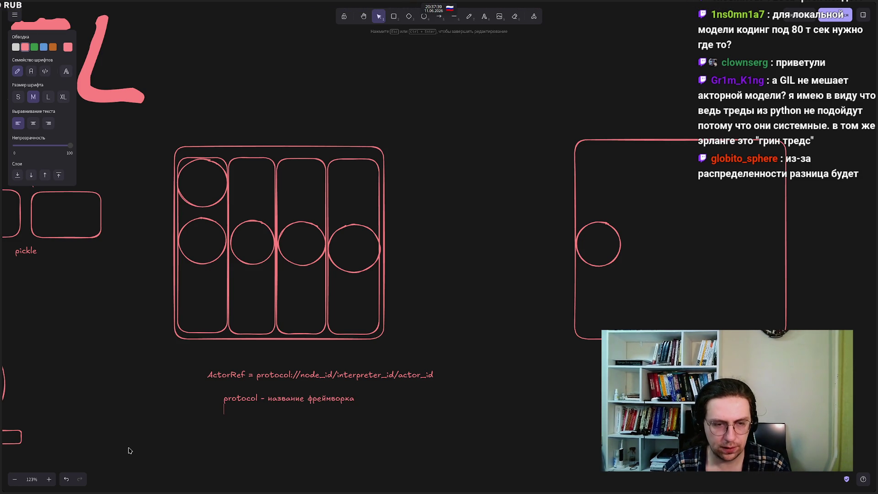
key("Return")
Step: Add 'node_id - ip?' and start an 'interpreter_id -' line
key("super+space")
type("de_id -")
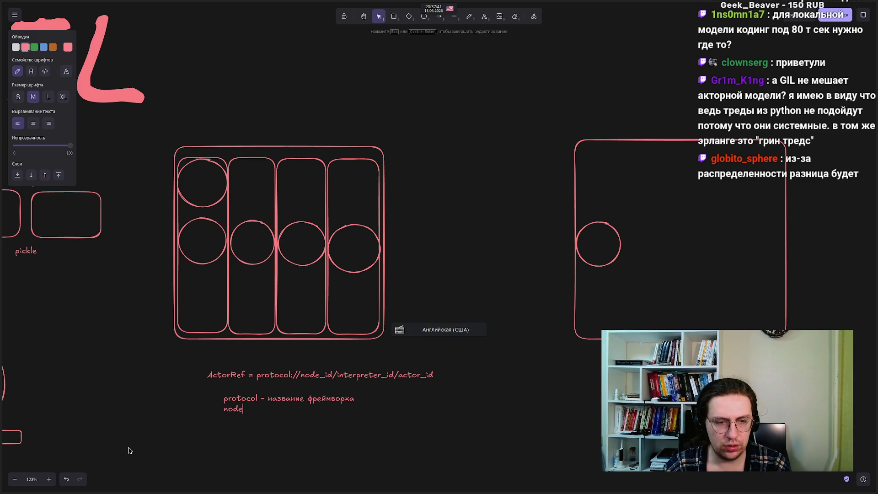
key("super+space")
key("super+space")
type("id")
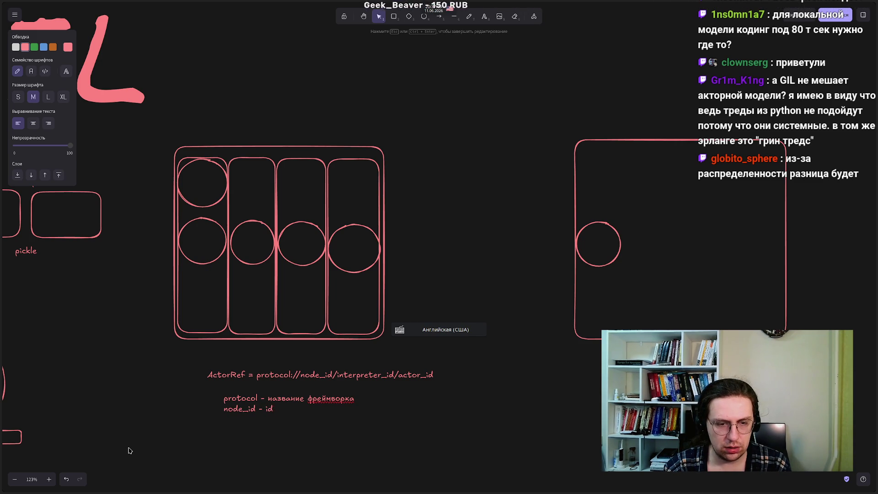
key("BackSpace")
type("p?")
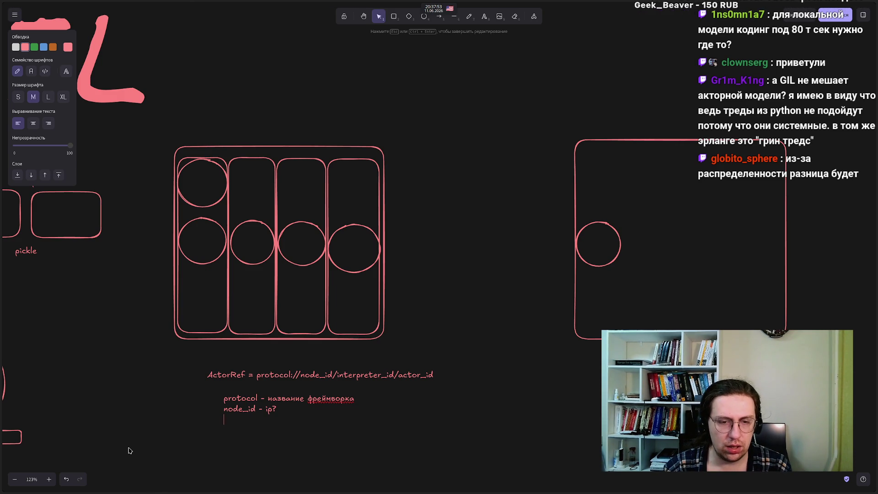
key("Return")
type("interpret")
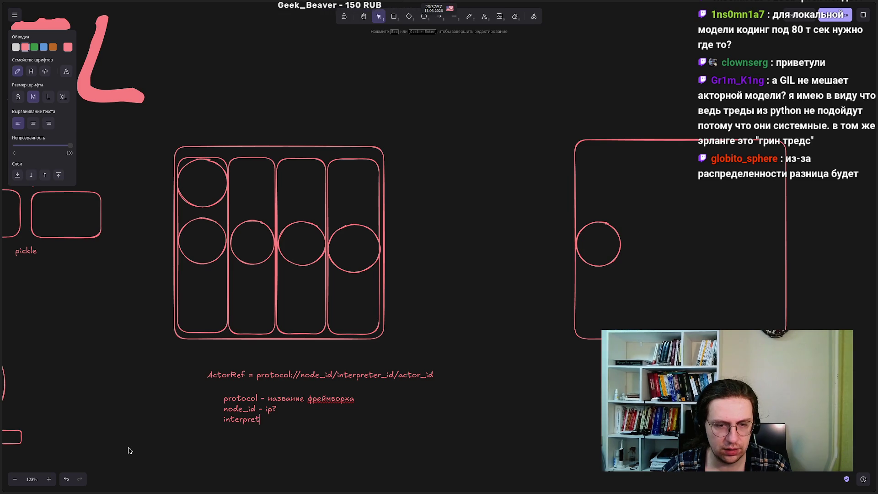
type("er_id -")
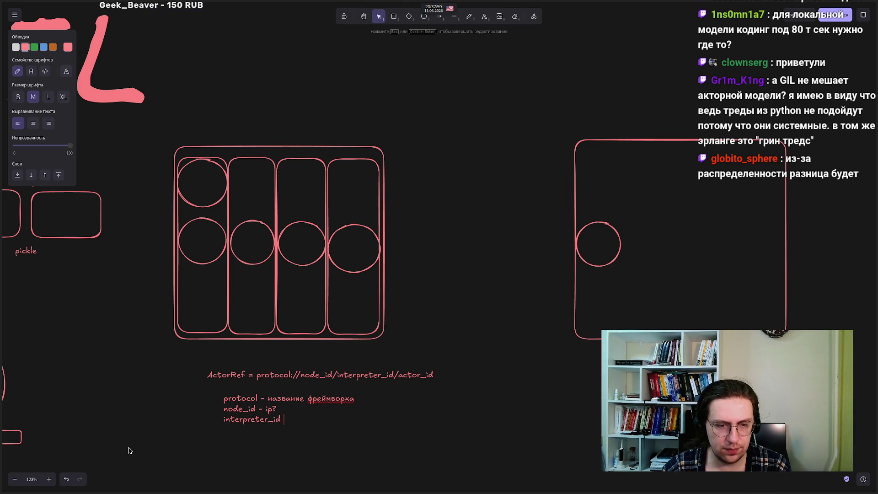
Step: Check the Interpreter objects section of the concurrent.interpreters docs, then return to Excalidraw
mouse_move(63, 151)
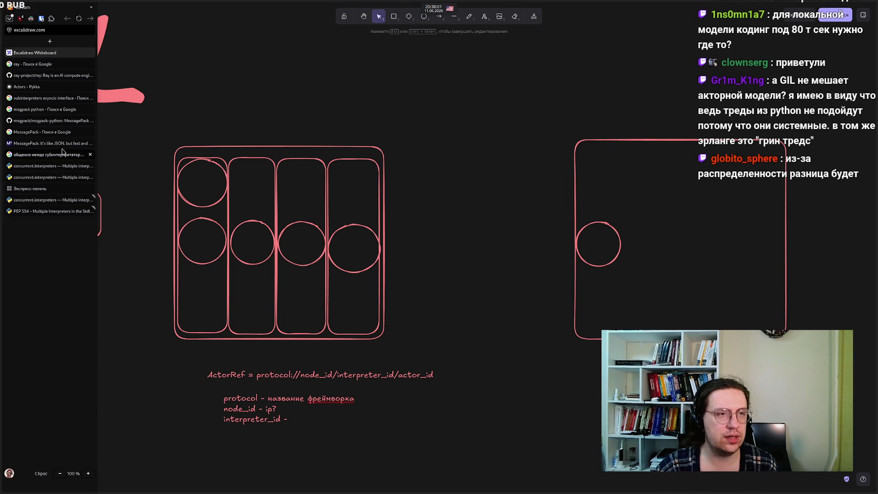
left_click(47, 165)
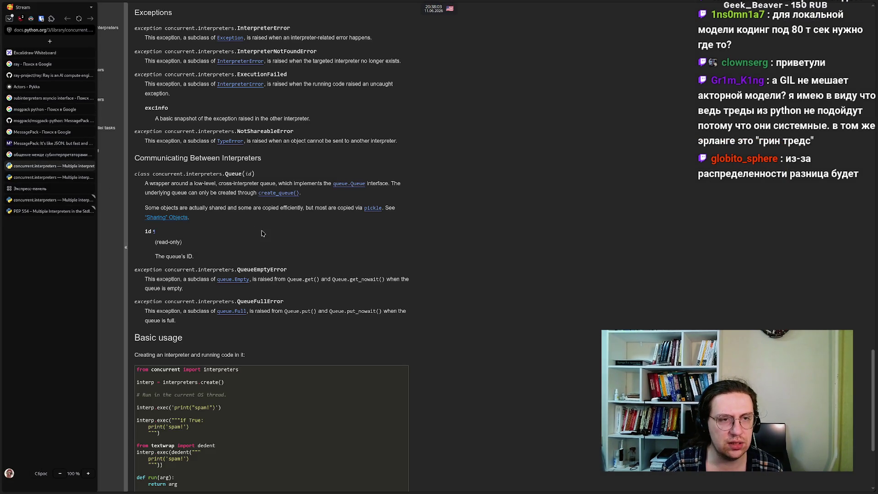
scroll(179, 129, "down", 2)
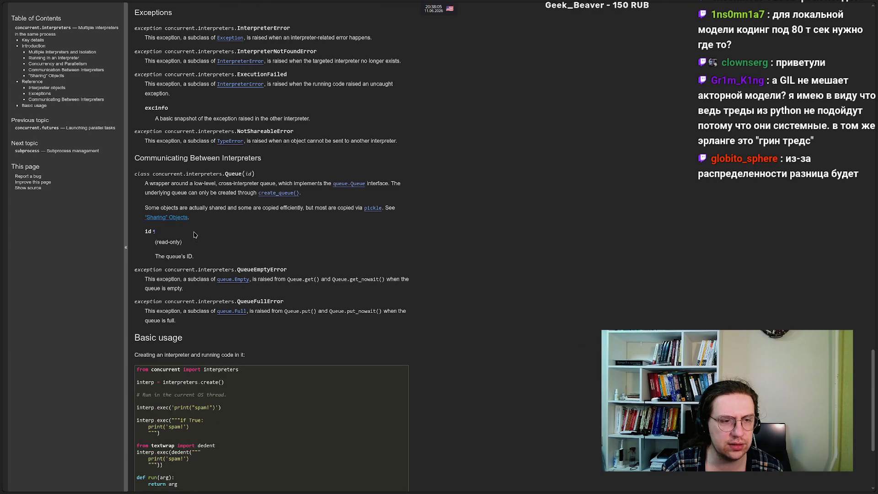
scroll(245, 276, "up", 3)
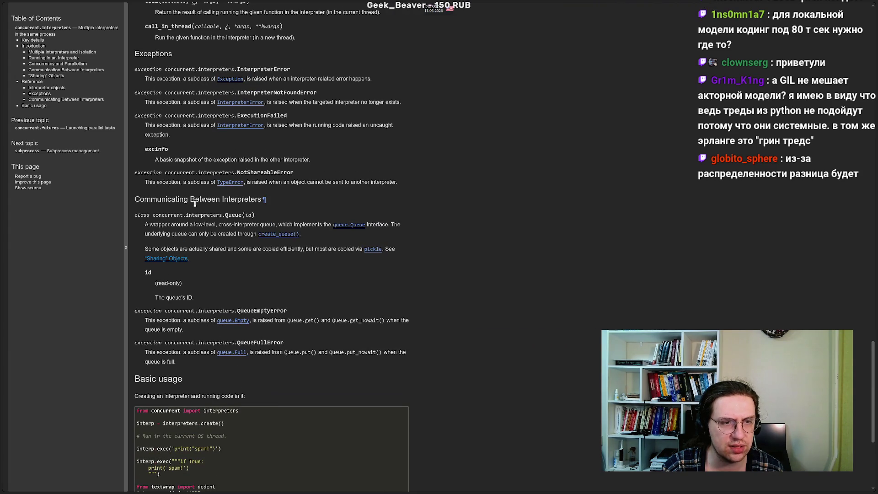
scroll(195, 213, "up", 8)
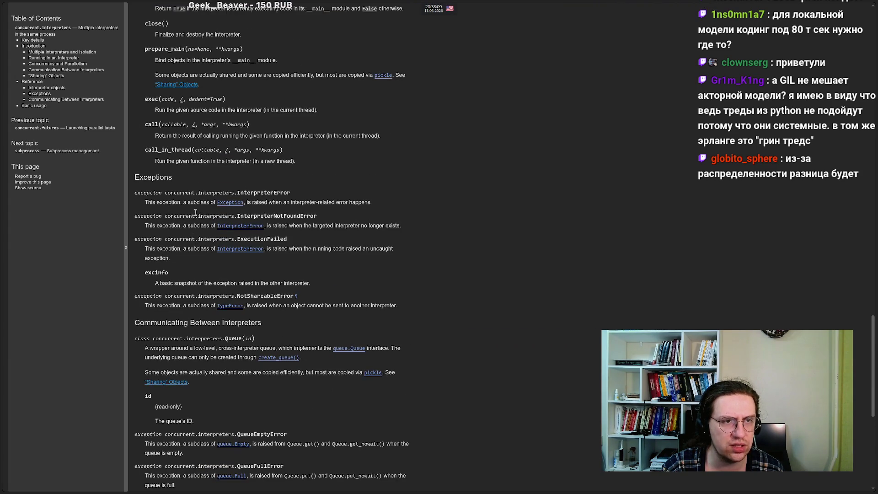
scroll(188, 201, "up", 3)
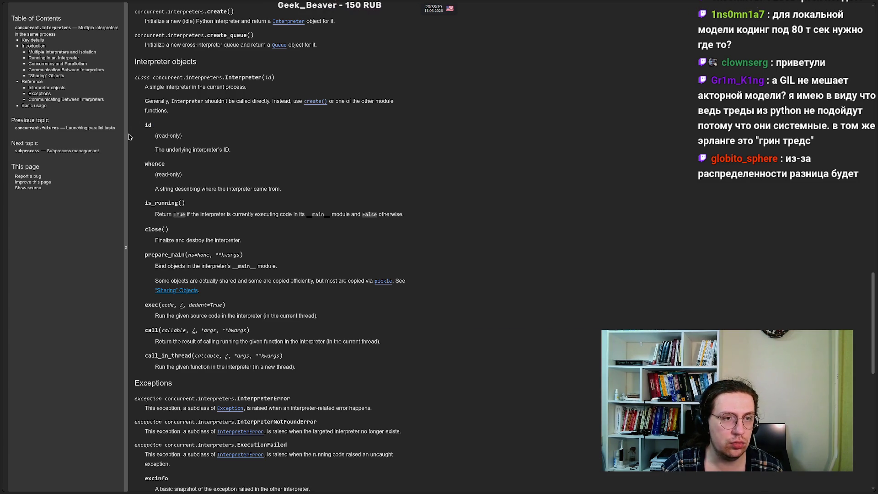
mouse_move(2, 238)
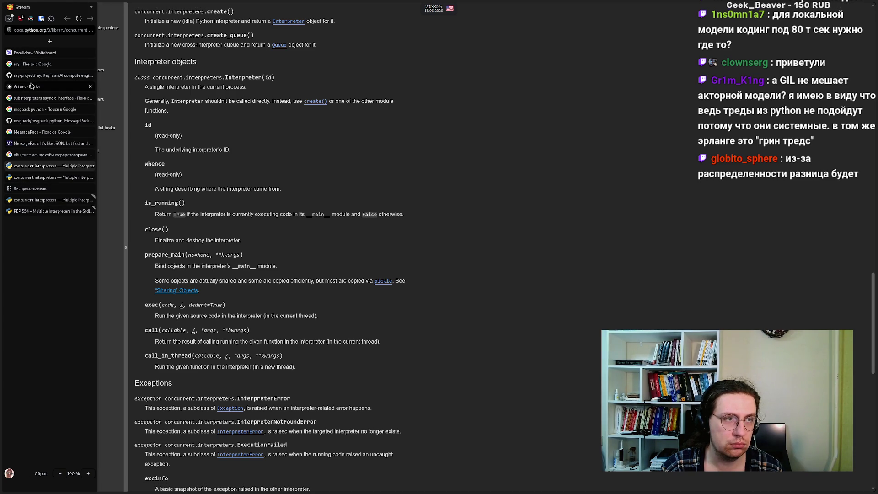
left_click(27, 54)
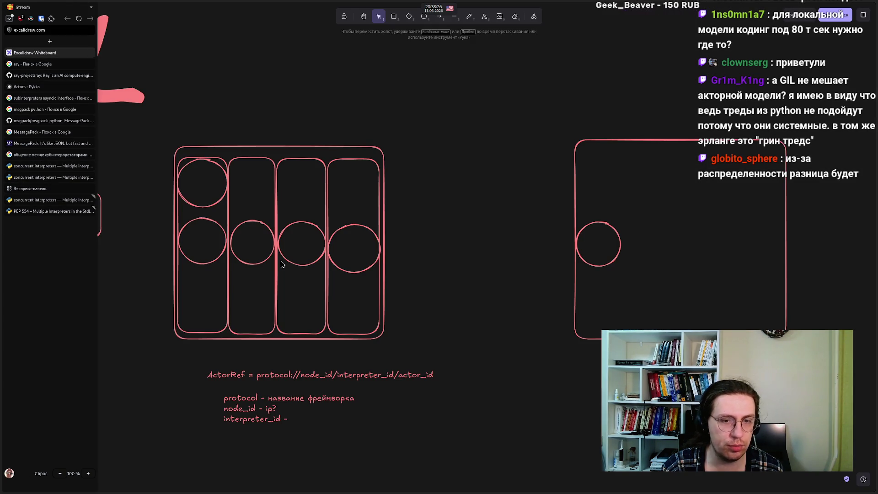
Step: Complete the notes with 'interpreter_id - interpreter.id' and a new 'actor_id - uuid4' line
double_click(284, 420)
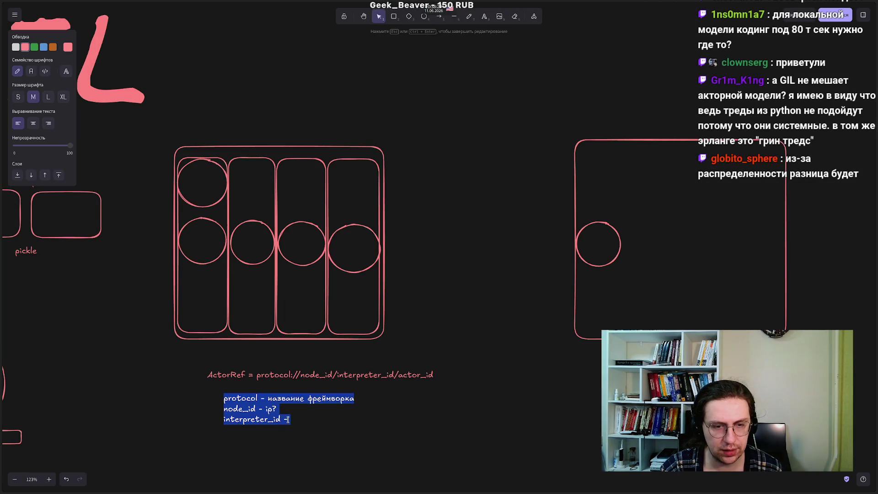
left_click(261, 424)
type("inter")
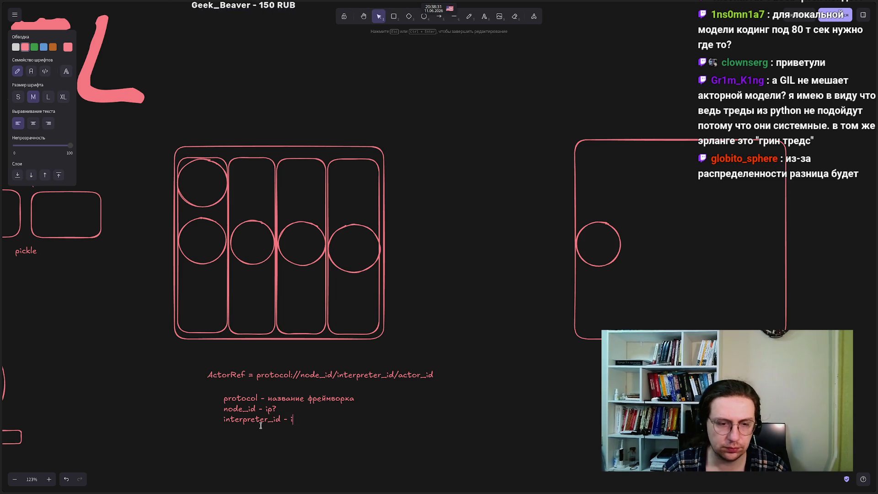
type("preter.id")
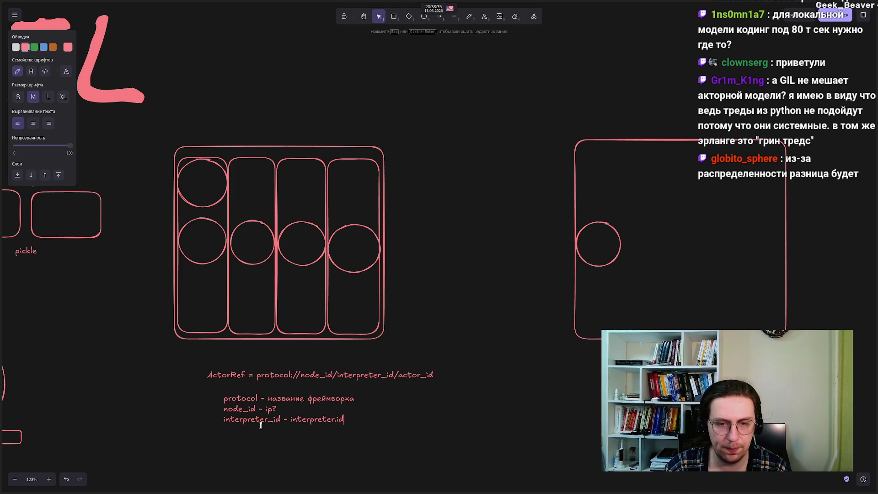
key("Return")
type("actor_id - ")
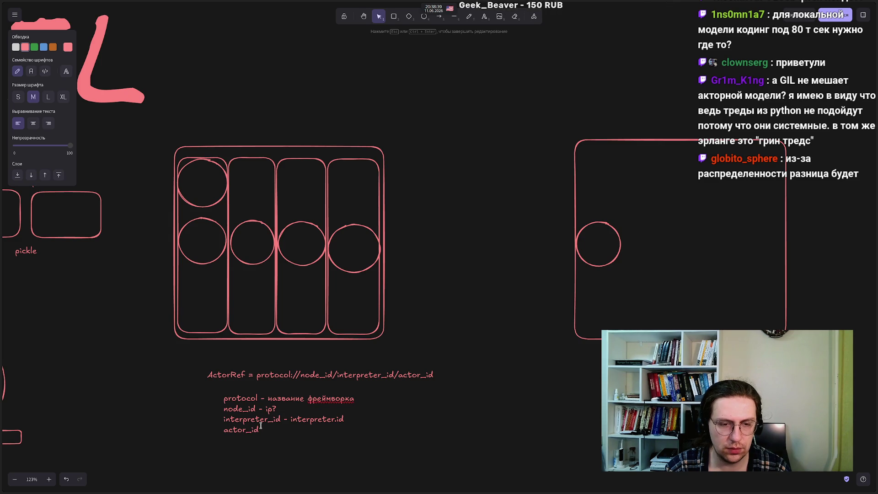
type("uuid")
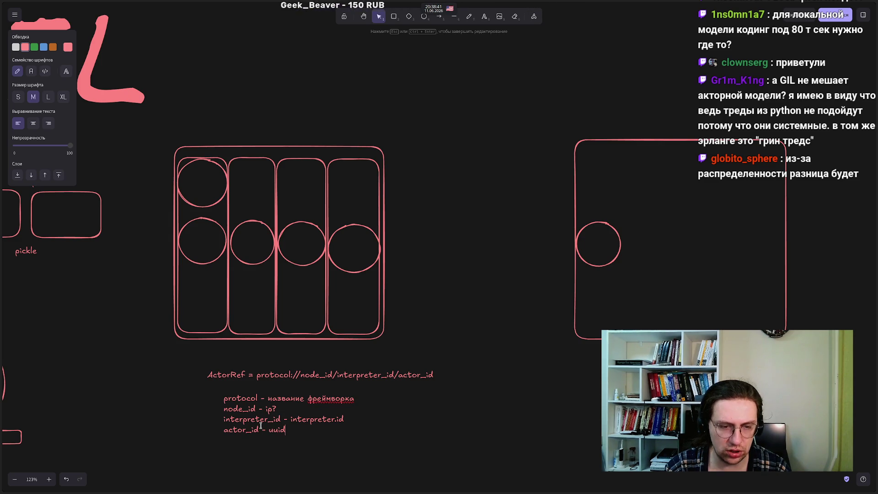
type("4")
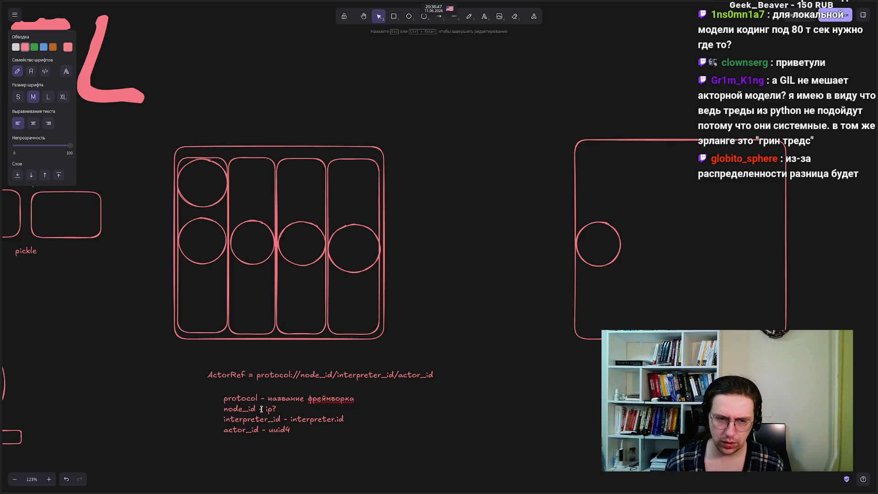
left_click(174, 392)
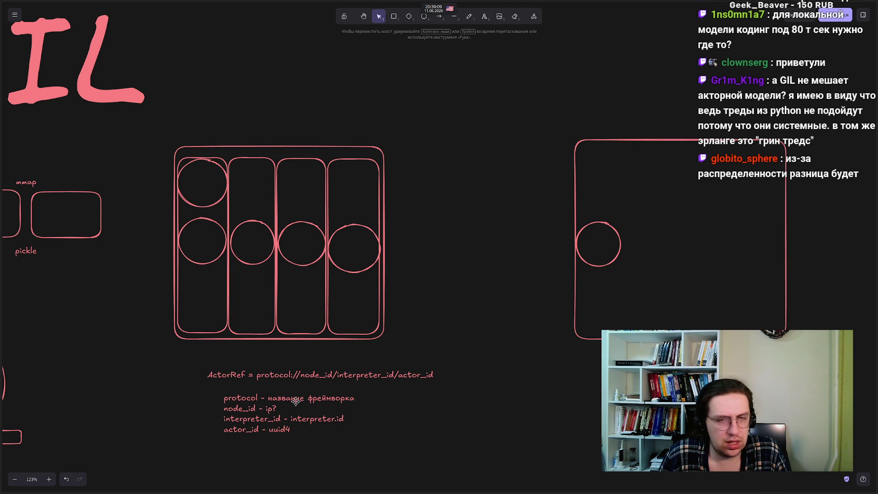
left_click_drag(257, 102, 258, 103)
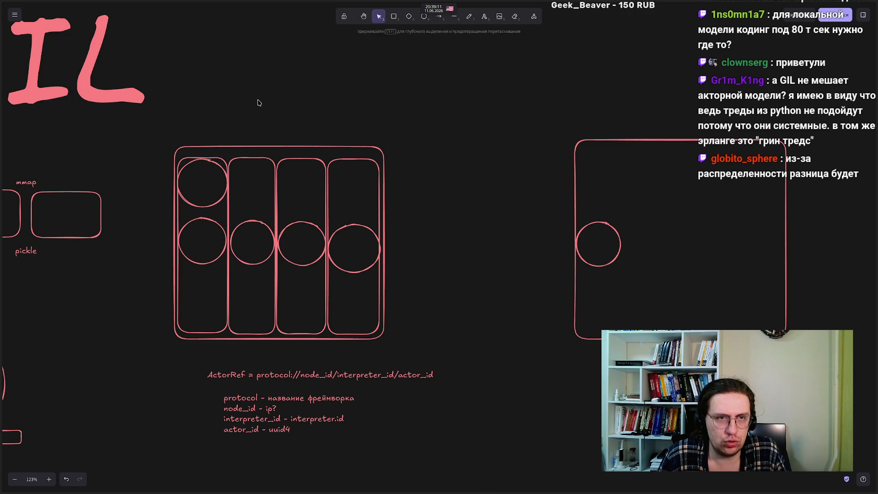
Step: Place a 'kuroko' text label above the four-column box
double_click(223, 112)
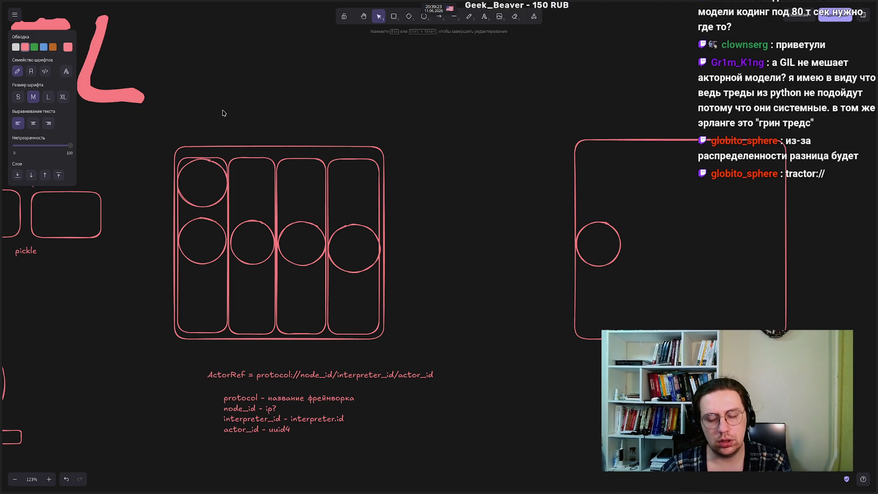
type("kuroko")
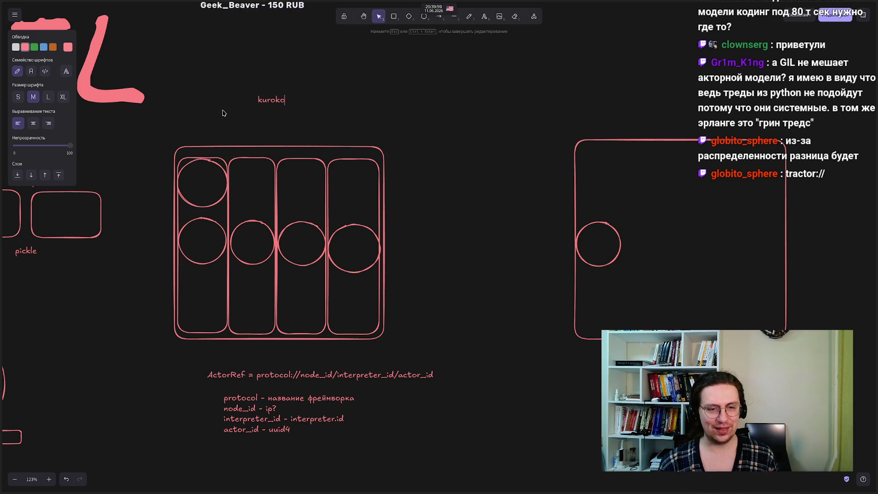
Step: Replace 'protocol' with 'kuroko' in the ActorRef formula
double_click(277, 376)
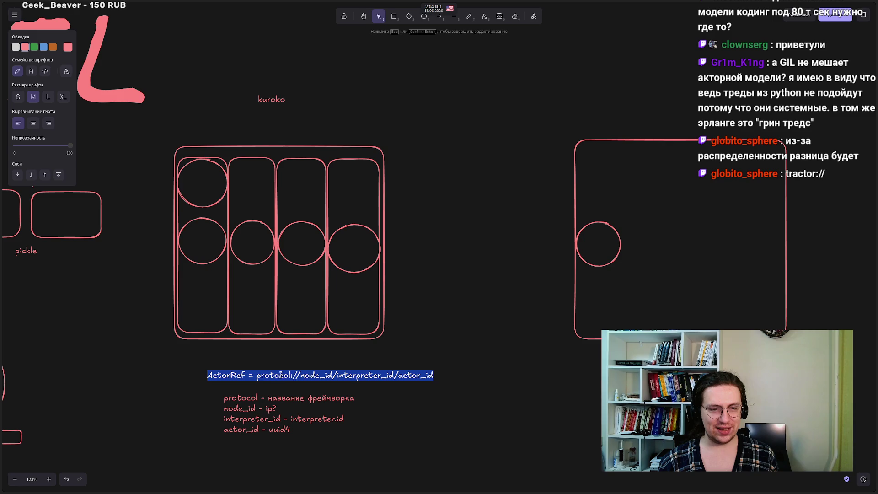
left_click(276, 377)
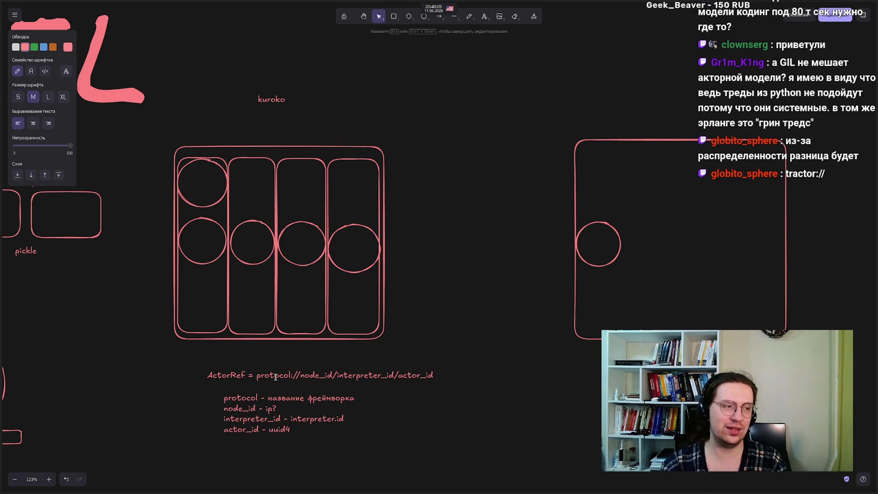
key("BackSpace")
key("BackSpace")
key("BackSpace")
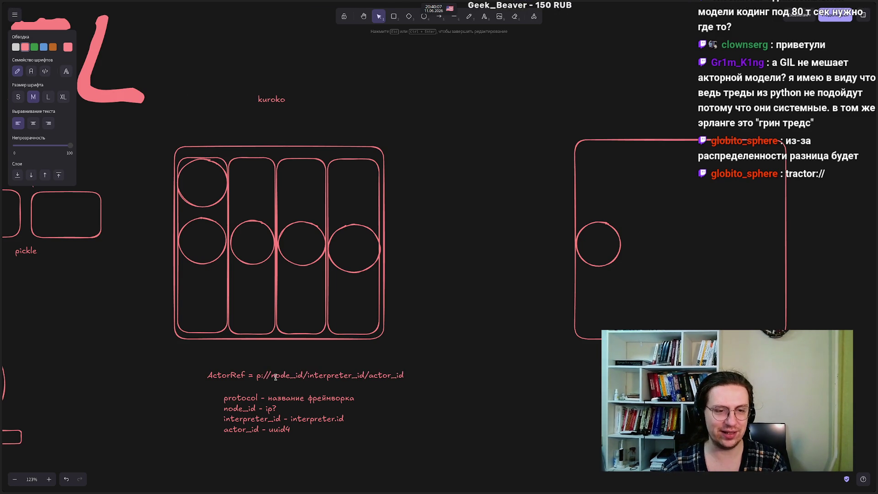
type("kuro")
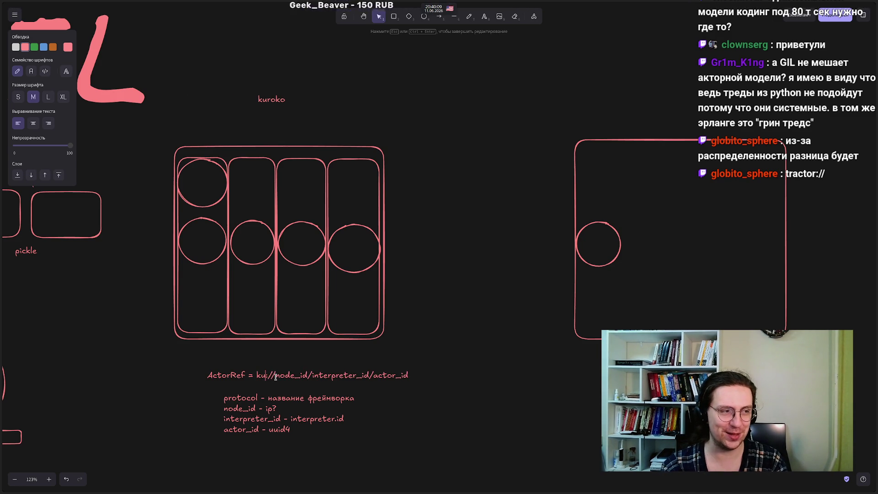
type("ko")
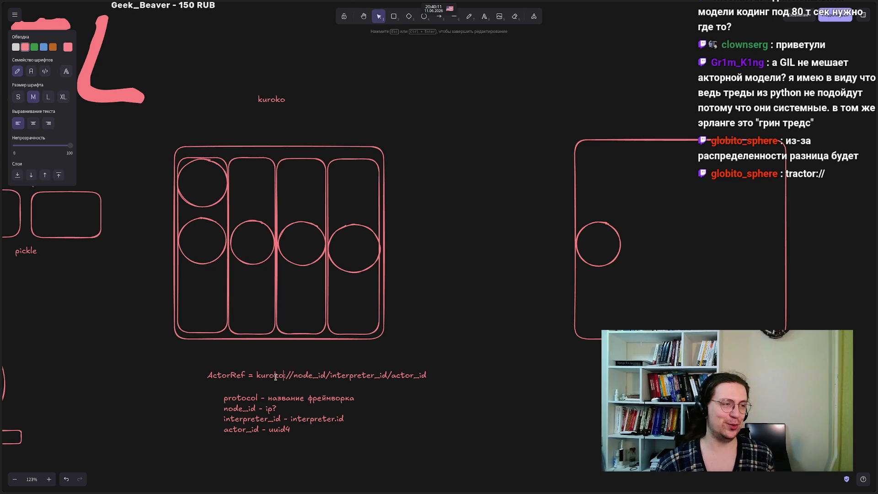
left_click(158, 396)
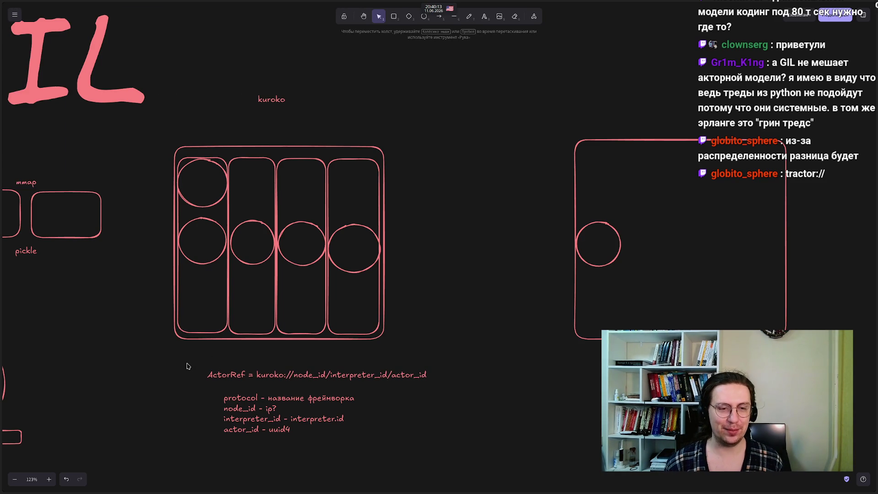
Step: Open a new browser tab showing the speed dial
left_click(260, 99)
mouse_move(5, 59)
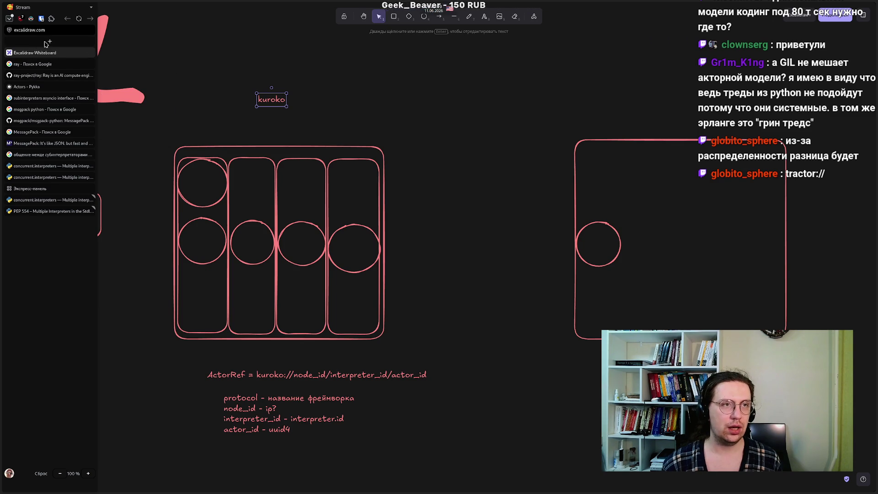
key("ctrl+t")
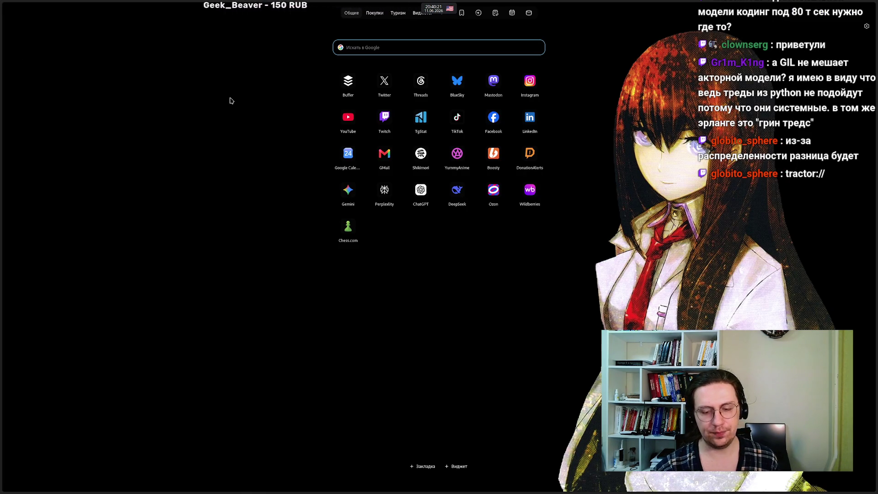
Step: Search Google for 'pyli' and open its PyPI project page
type("pyli")
key("Return")
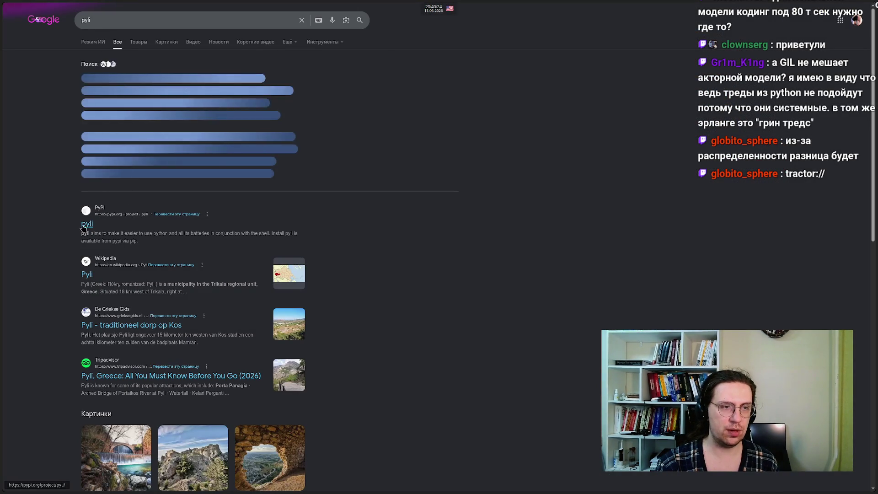
left_click(83, 226)
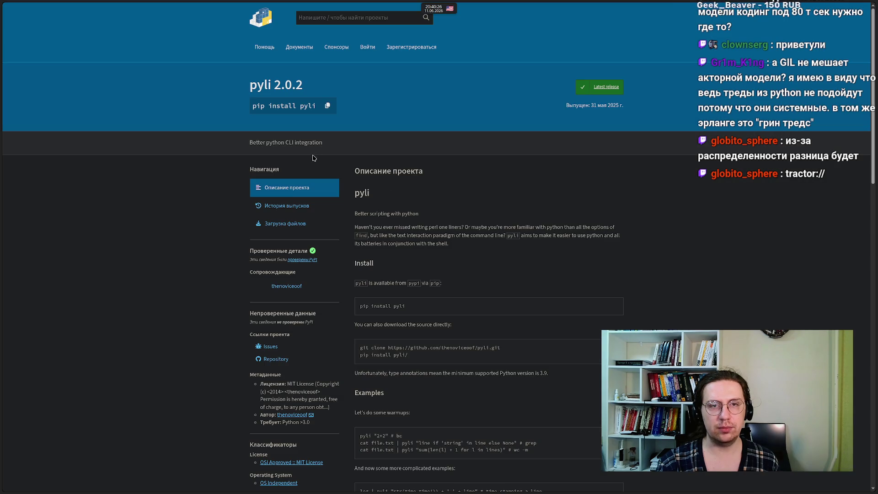
Step: Search PyPI for 'kuroko' and open the kuroko 0.1.7 project page
left_click(324, 18)
type("kuroko")
key("Return")
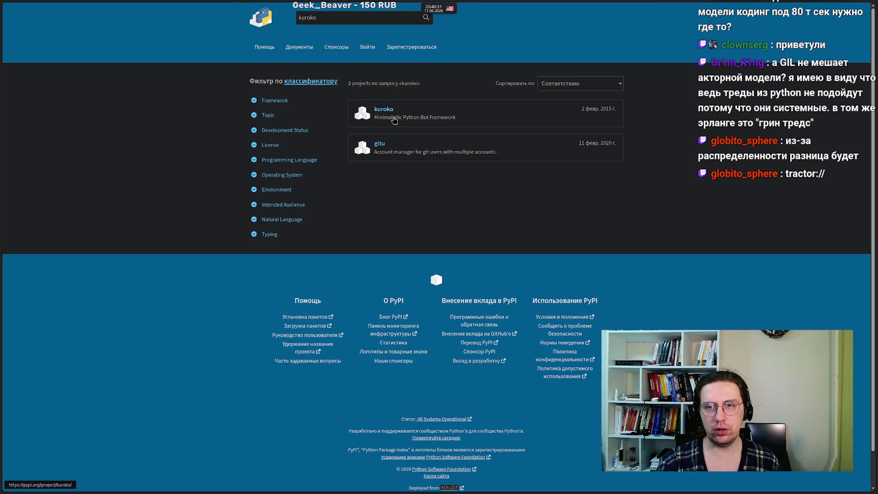
left_click(383, 113)
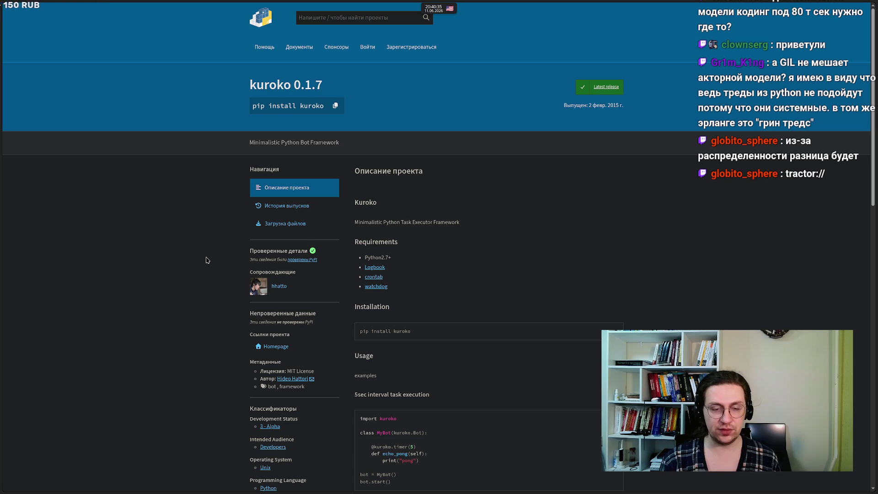
scroll(207, 260, "down", 2)
scroll(205, 256, "up", 2)
mouse_move(2, 267)
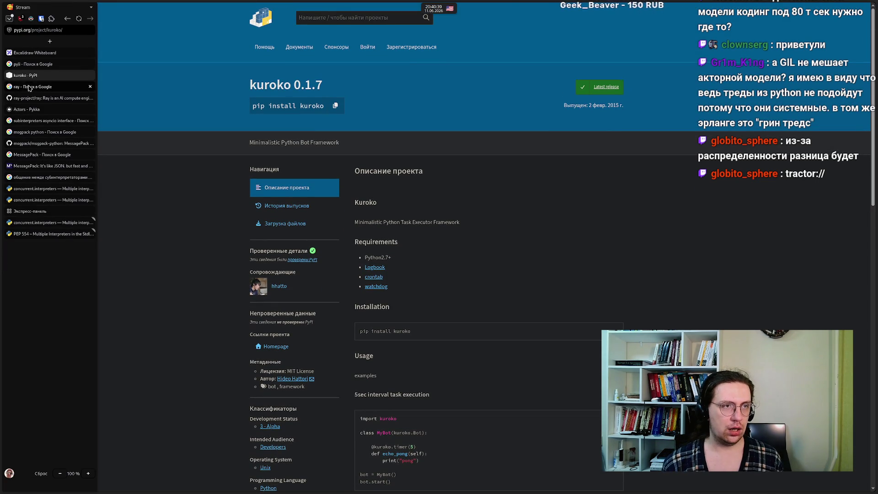
Step: Change the label above the frames from 'kuroko' to 'kurokoio' by inserting 'oi'
left_click(32, 52)
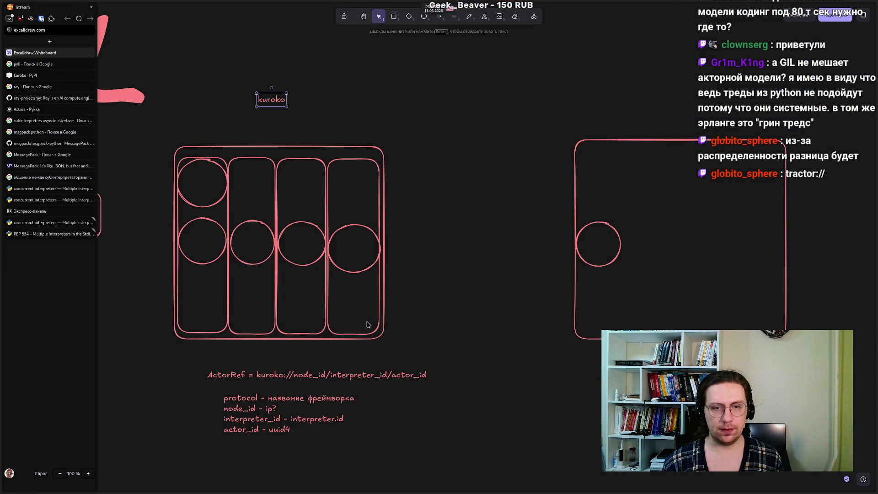
double_click(276, 100)
left_click(279, 100)
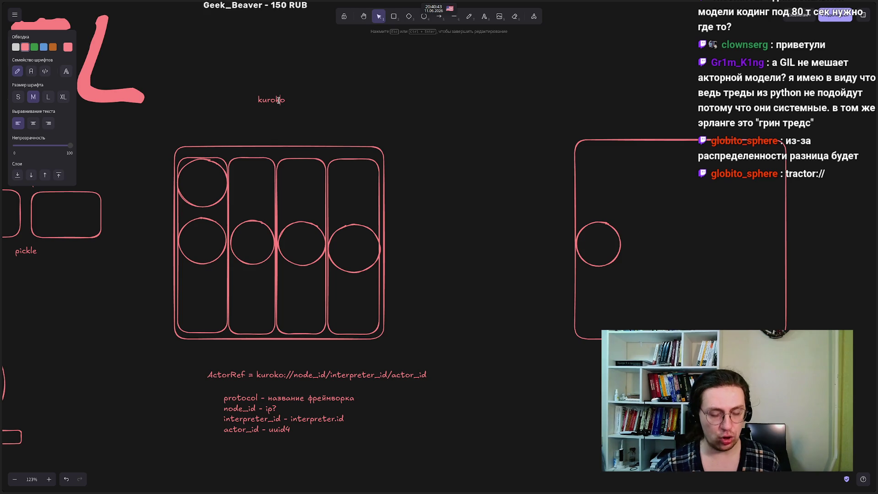
type("oio")
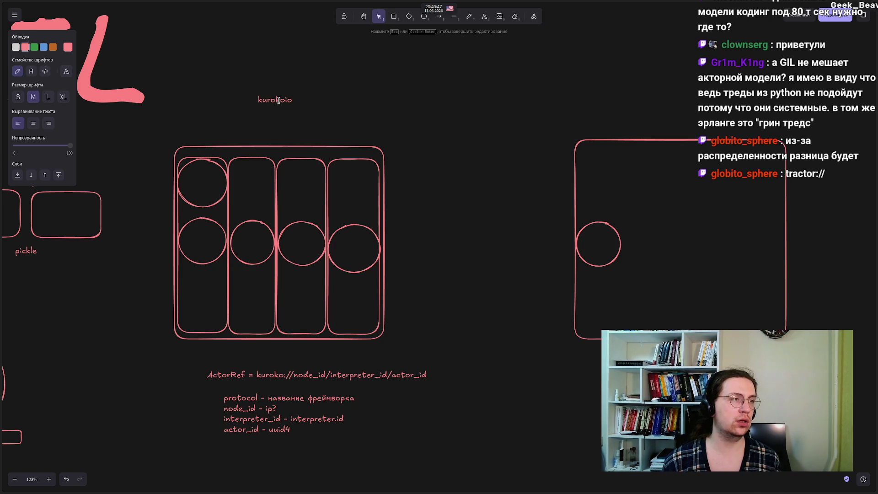
left_click(453, 164)
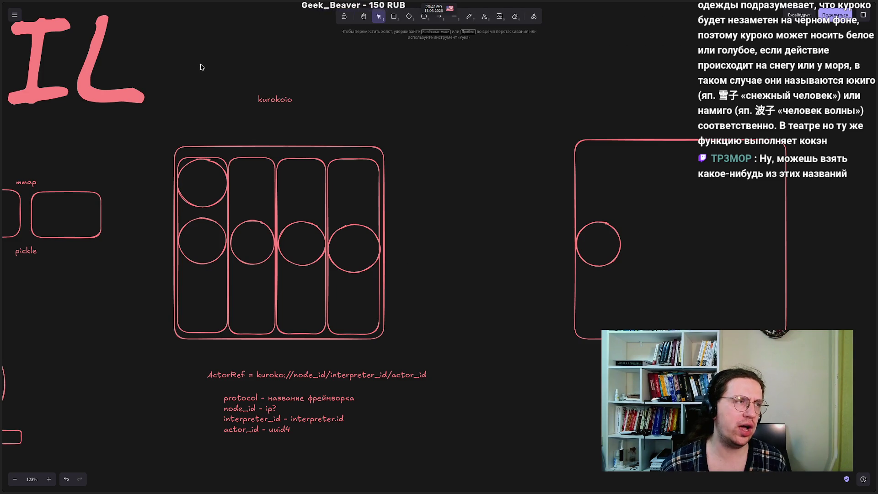
left_click_drag(232, 72, 317, 124)
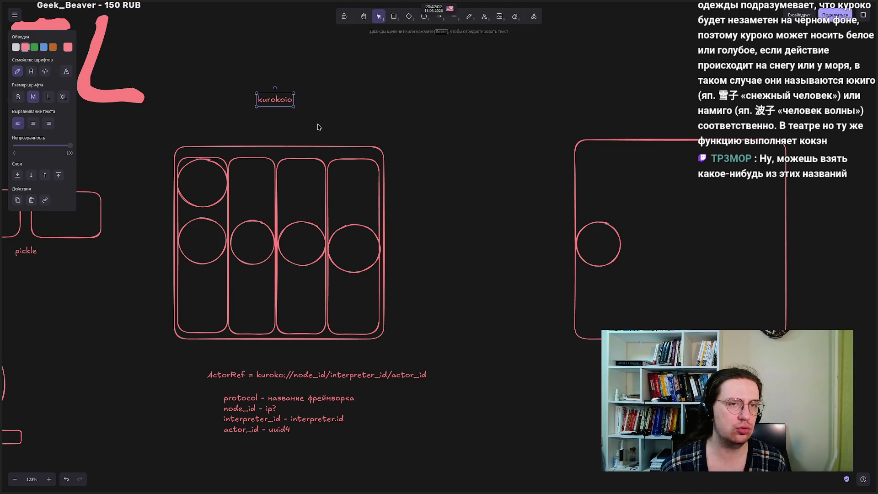
left_click(231, 81)
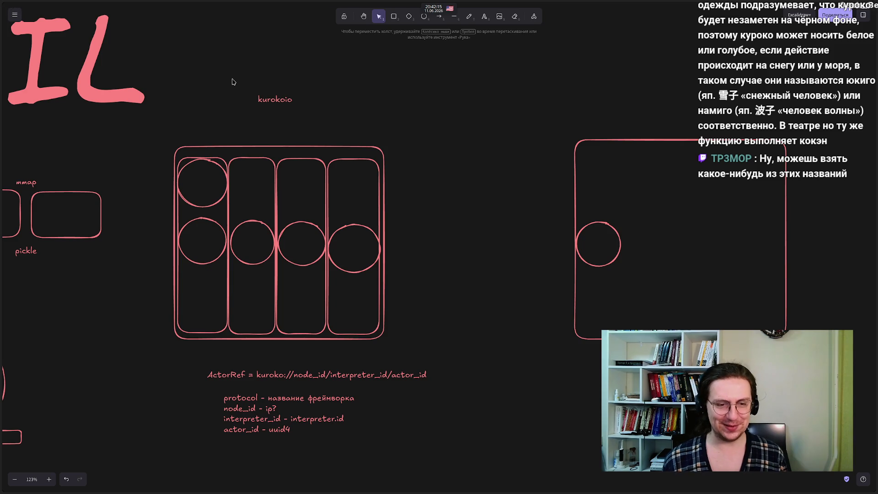
left_click_drag(236, 82, 318, 123)
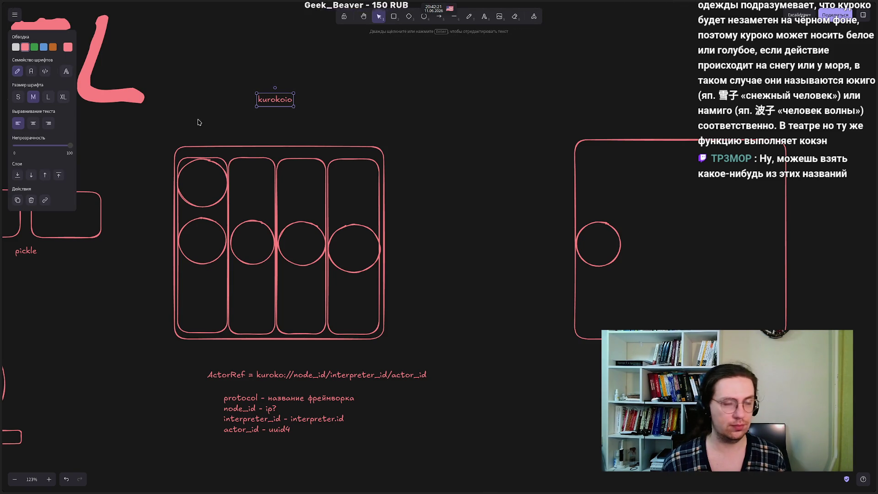
left_click(222, 129)
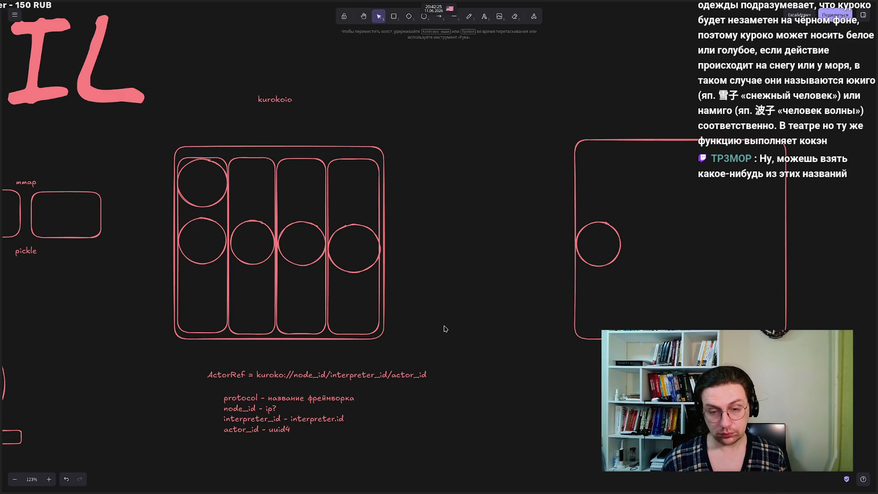
scroll(177, 384, "down", 3)
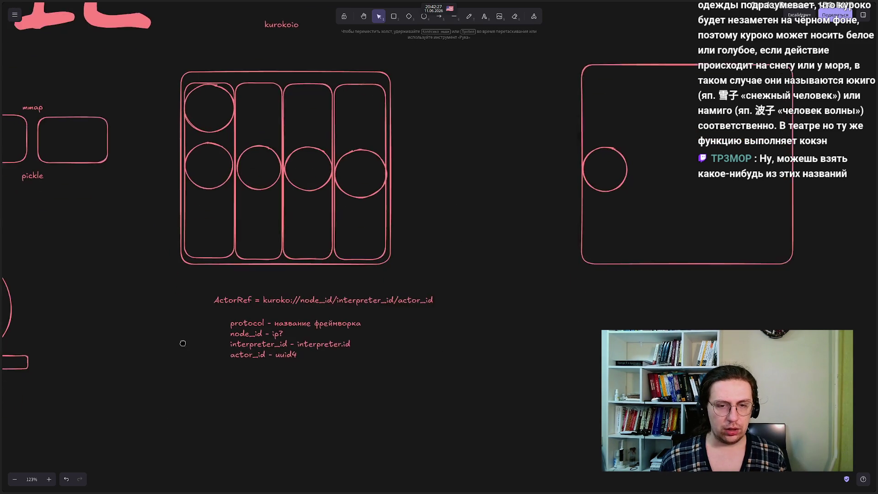
mouse_move(181, 291)
left_mouse_down()
mouse_move(426, 360)
mouse_move(515, 349)
left_mouse_up()
left_click(173, 306)
left_click_drag(173, 307, 497, 348)
left_click(628, 211)
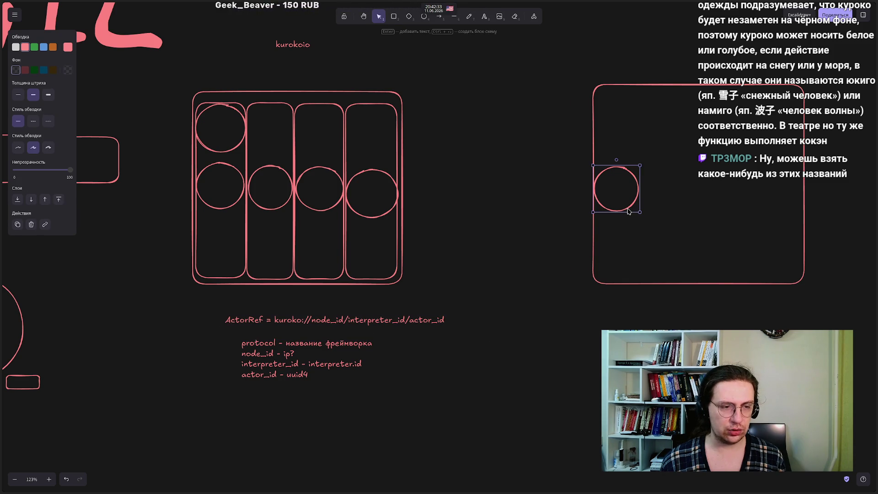
left_click(264, 210)
left_click(140, 337)
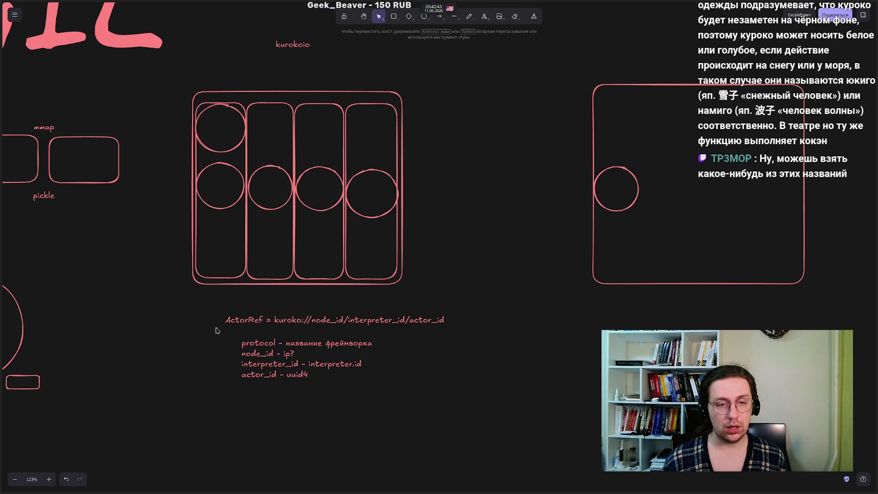
Step: Edit the ActorRef note and select 'node_id' in the kuroko://node_id/interpreter_id/actor_id URI
left_click(294, 323)
double_click(294, 321)
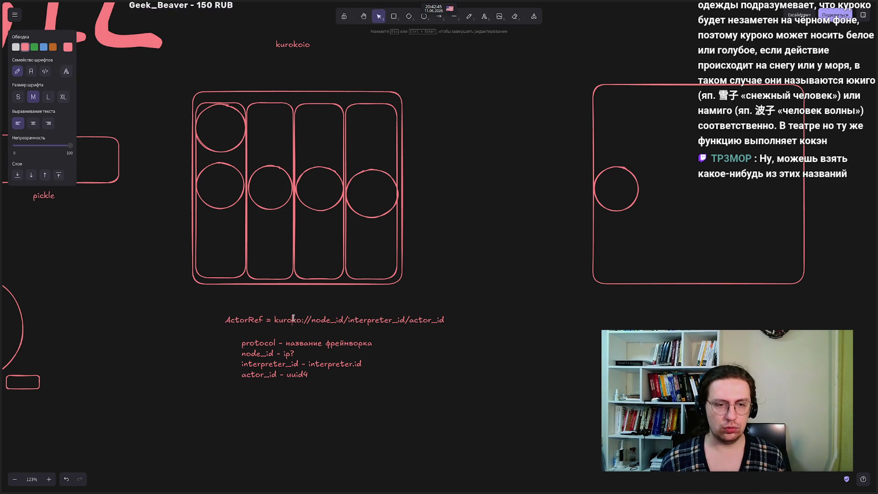
double_click(315, 321)
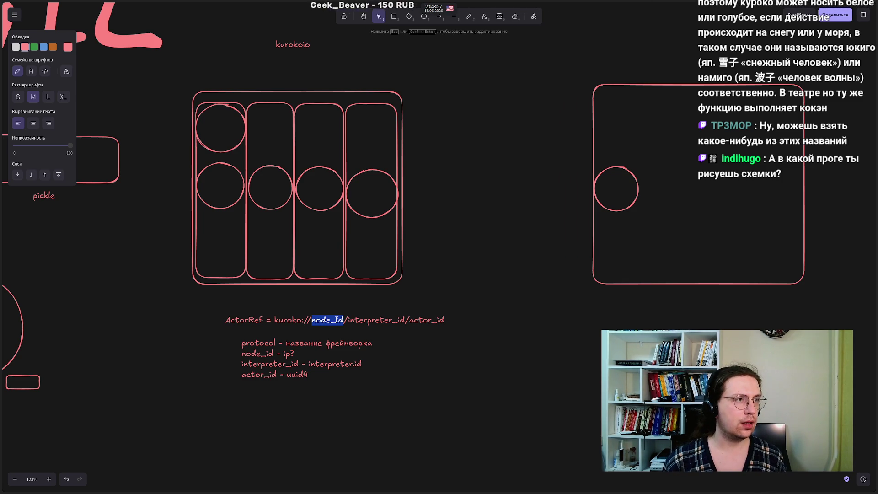
mouse_move(1, 247)
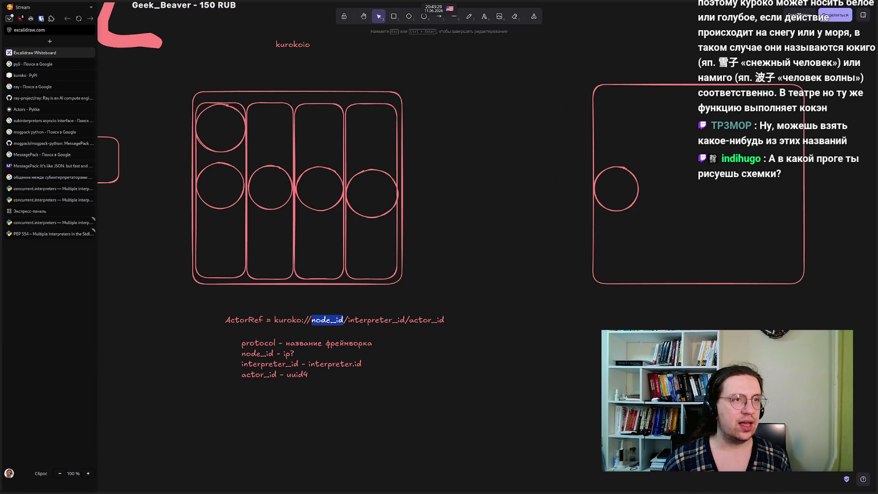
left_click(46, 31)
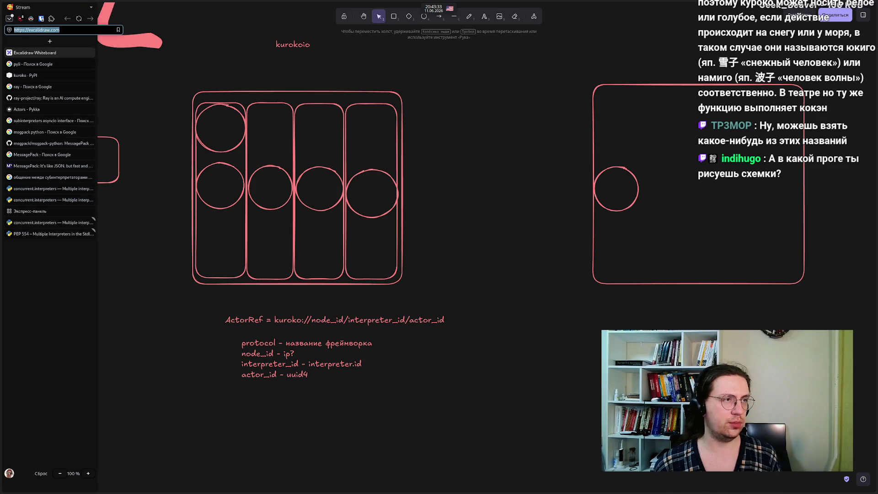
key("Escape")
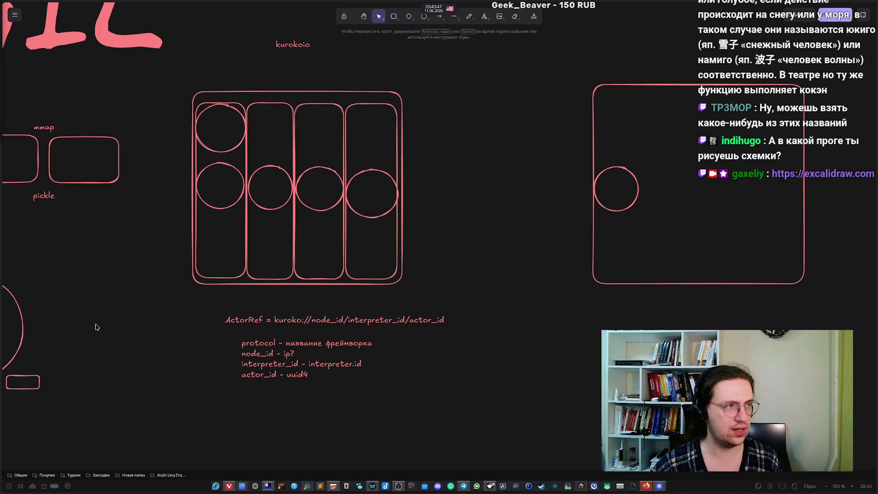
key("ctrl+l")
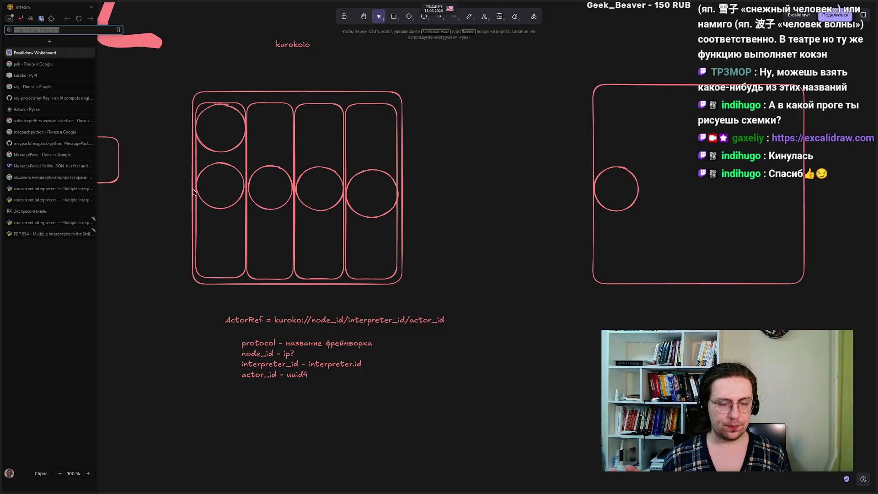
Step: Stretch the left outer frame's bottom edge further down
mouse_move(237, 413)
left_mouse_down()
mouse_move(236, 351)
mouse_move(238, 381)
left_mouse_up()
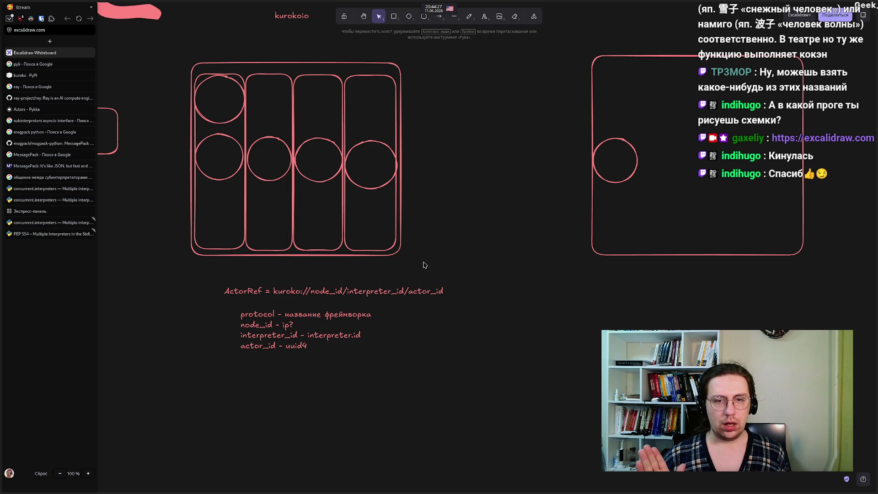
left_click(289, 253)
left_click_drag(290, 255, 291, 274)
left_click(169, 245)
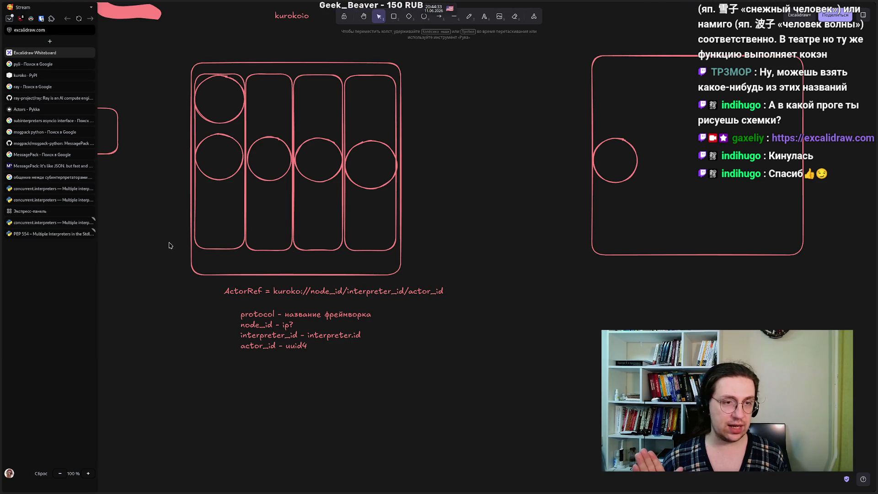
Step: Draw wide strip rectangles along the bottom of the left and right frames
left_click(397, 19)
left_click_drag(194, 253, 397, 274)
left_click(394, 17)
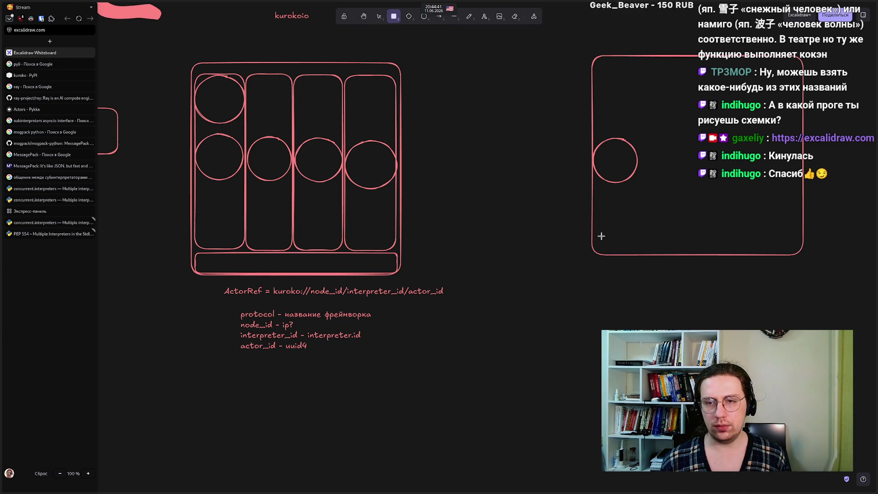
mouse_move(592, 232)
left_mouse_down()
mouse_move(812, 257)
mouse_move(803, 254)
left_mouse_up()
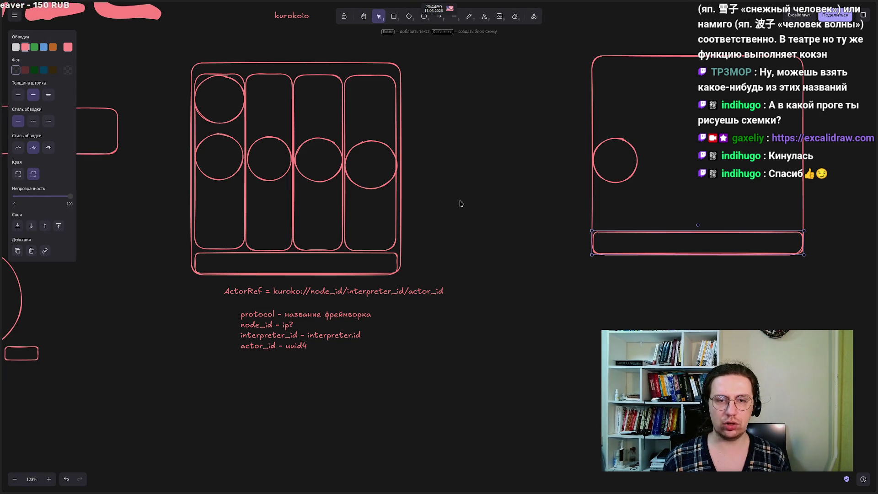
Step: Label the bottom strip under the four columns 'Диспетчер' using the Russian layout
left_click(474, 187)
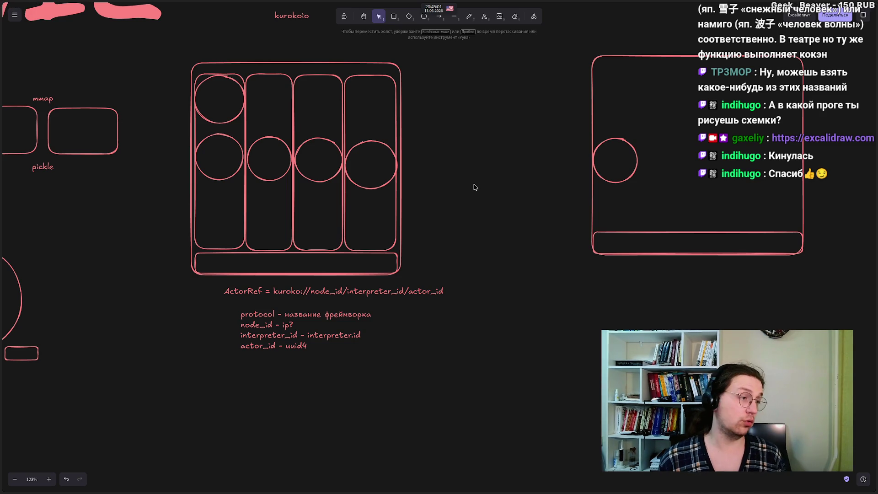
double_click(239, 261)
key("super+space")
type("Диспетчер")
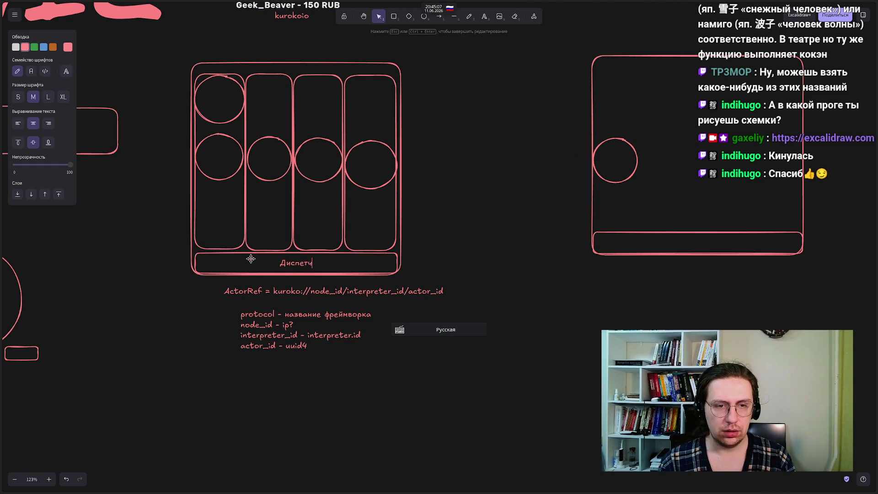
left_click(203, 347)
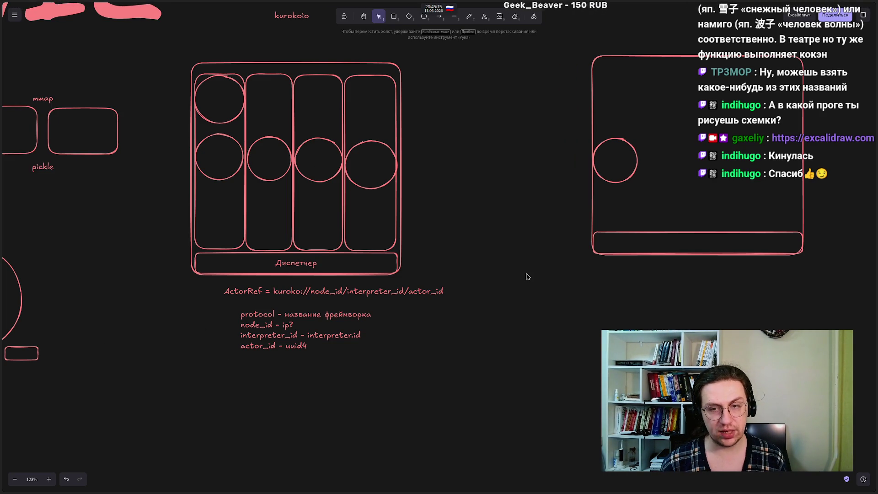
Step: Draw a line linking the Диспетчер bar to the right box's bottom bar
left_click(454, 17)
left_click_drag(396, 264, 592, 243)
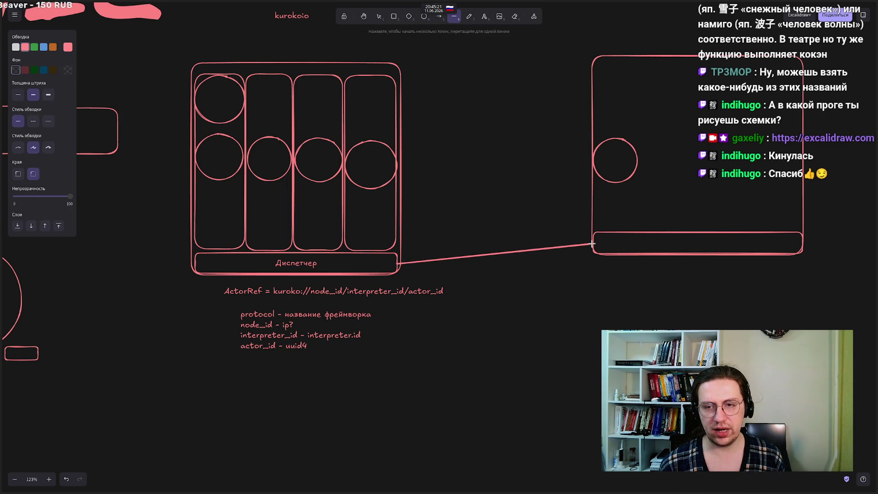
left_click(507, 195)
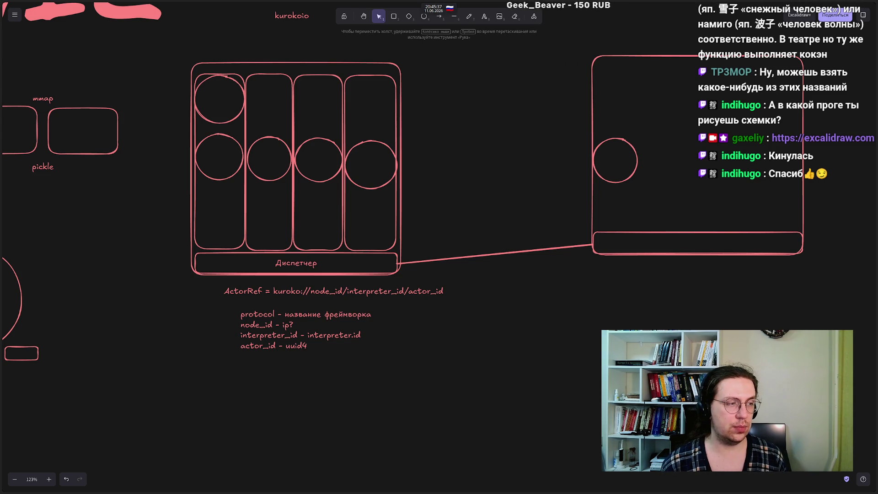
mouse_move(1, 228)
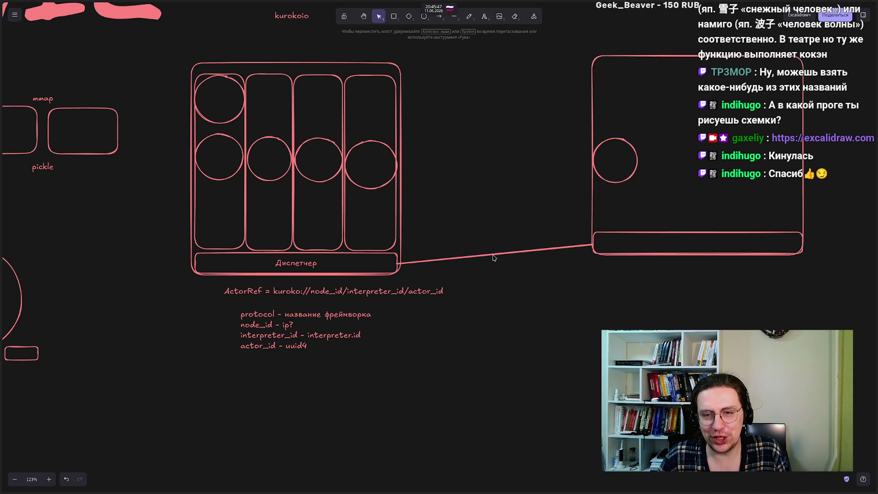
Step: Add a 'Gossip Protocol' text label beside the ActorRef notes and nudge it down-left
double_click(454, 353)
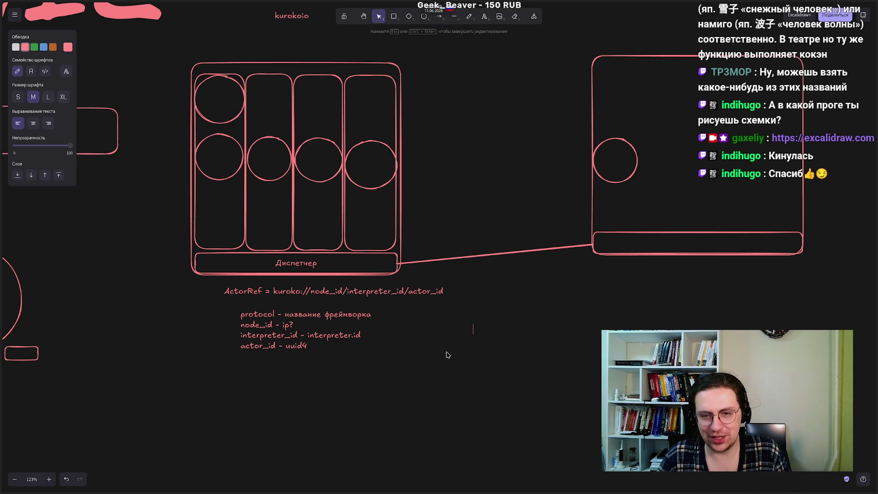
key("alt+shift")
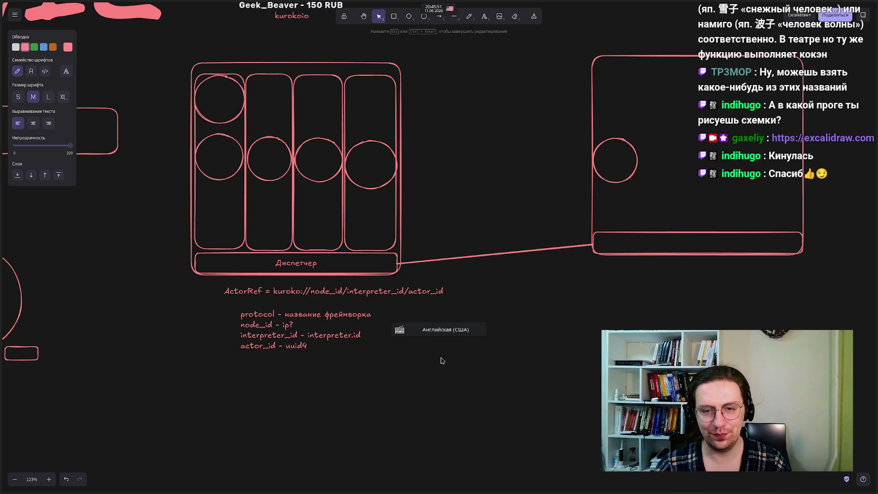
type("Gossip Protocol")
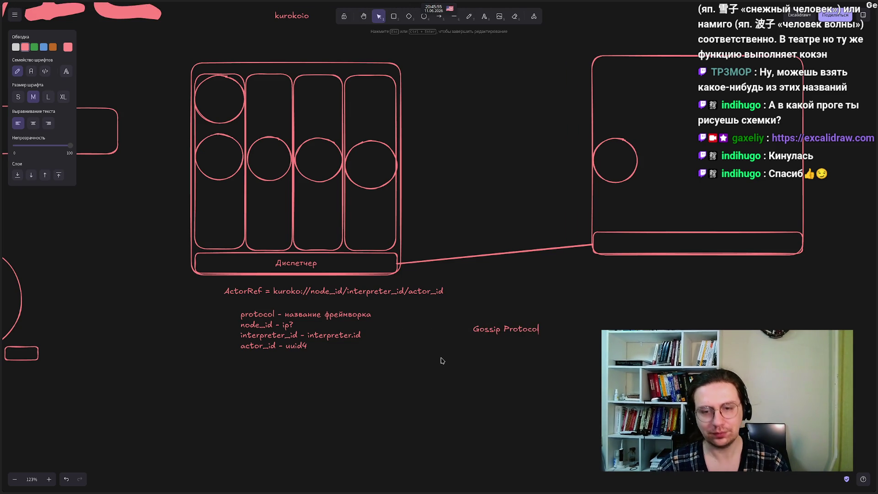
left_click(441, 359)
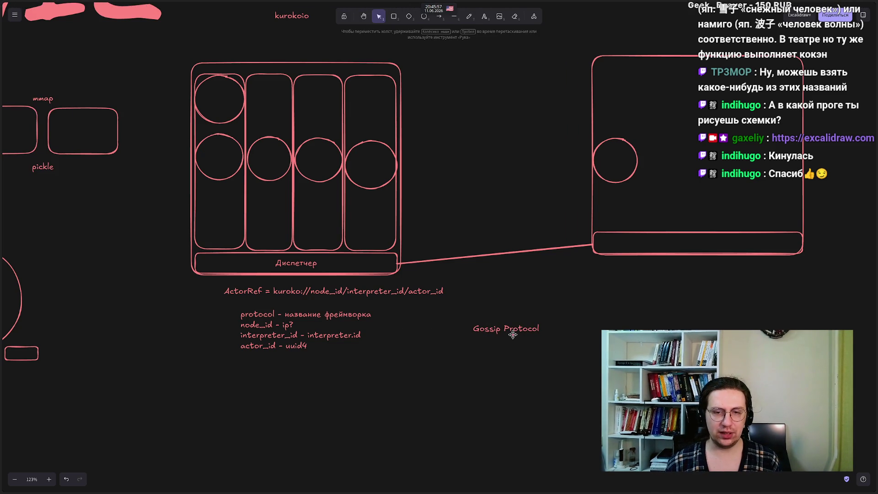
mouse_move(511, 330)
left_mouse_down()
mouse_move(476, 331)
mouse_move(498, 343)
left_mouse_up()
left_click(438, 407)
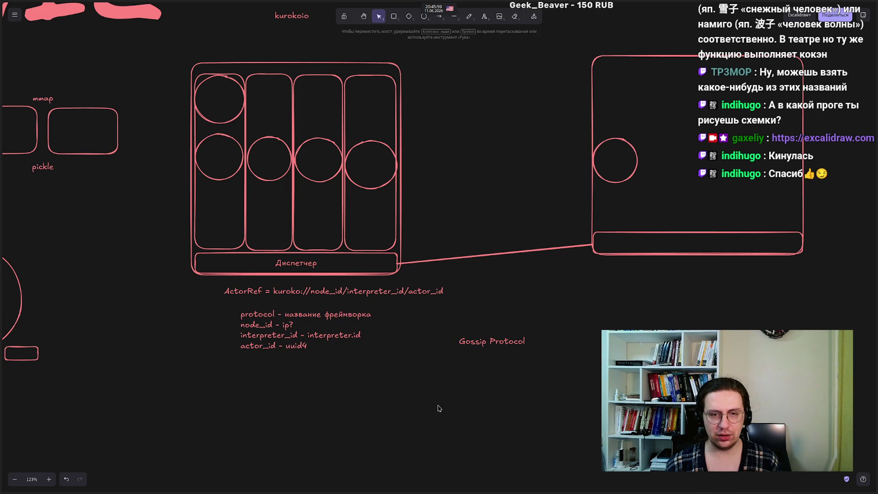
Step: Zoom out and draw four small node rectangles scattered around the label
scroll(463, 185, "down", 2)
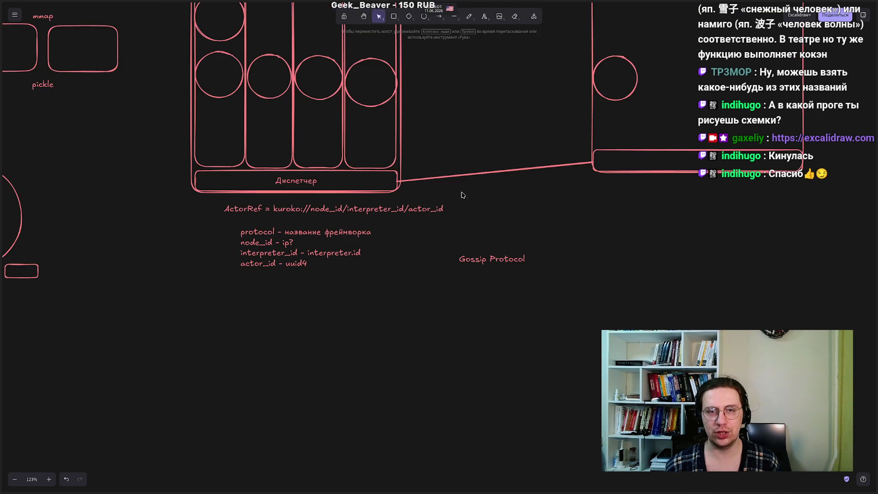
scroll(409, 302, "down", 5, "ctrl")
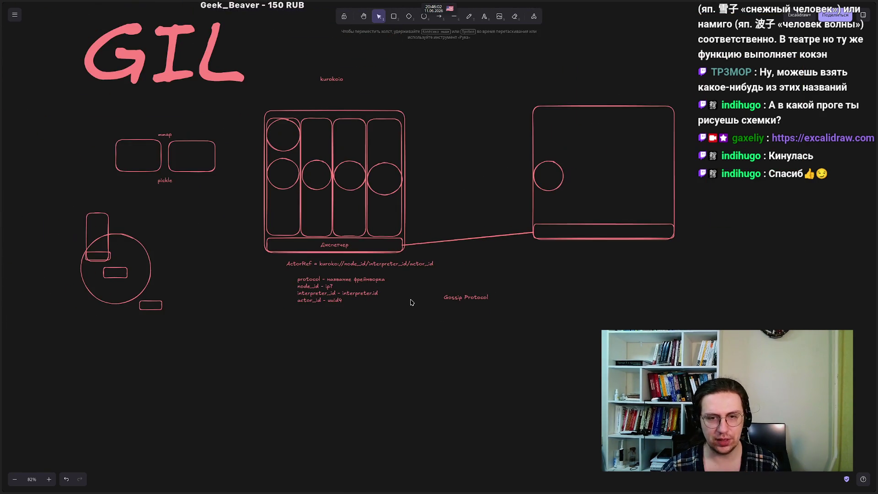
left_click(394, 16)
left_click_drag(511, 359, 541, 388)
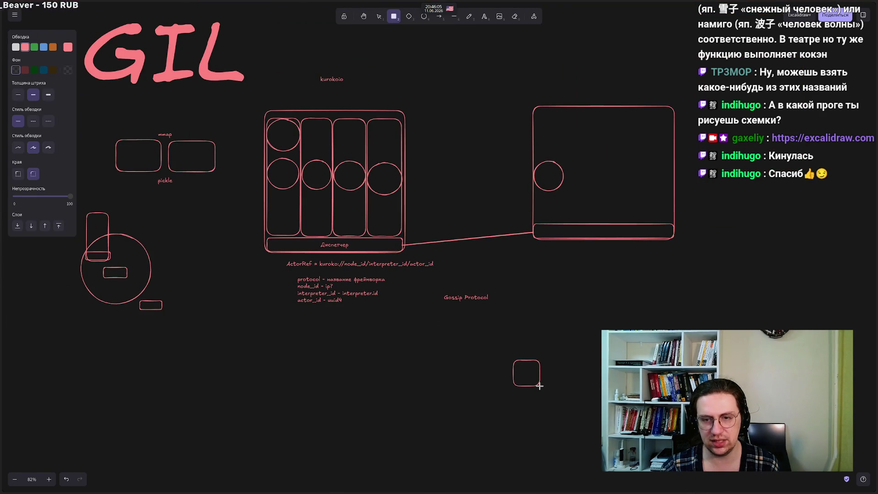
left_click(391, 20)
left_click_drag(442, 382, 472, 411)
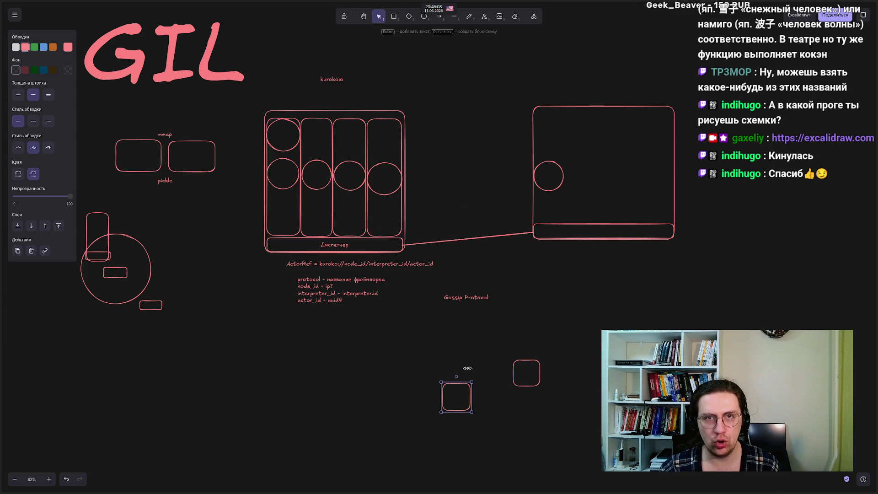
left_click(395, 18)
left_click_drag(369, 358, 400, 382)
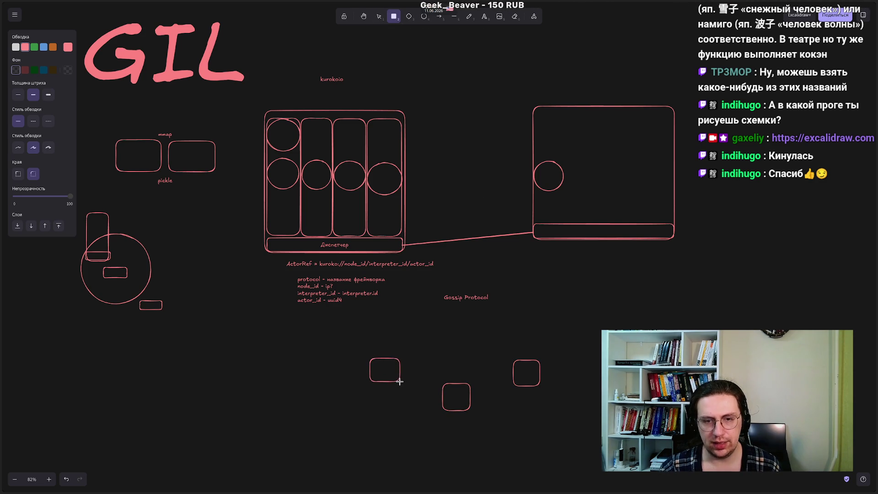
key("r")
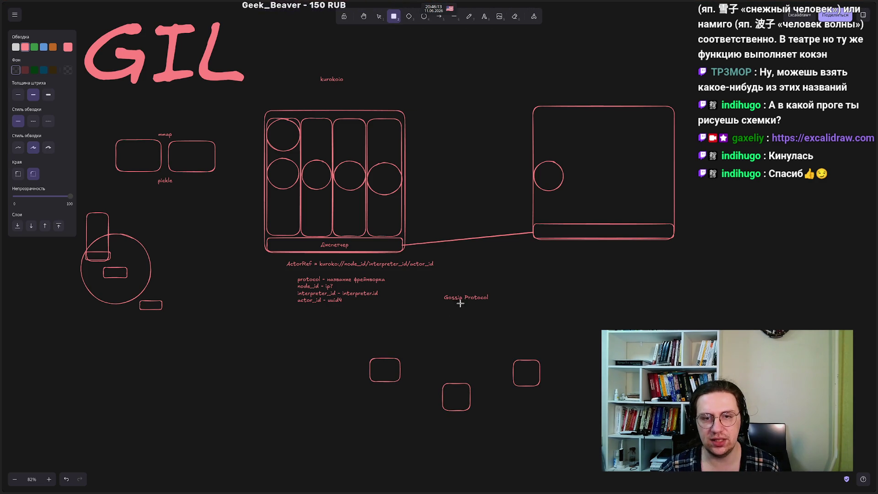
left_click_drag(444, 325, 477, 353)
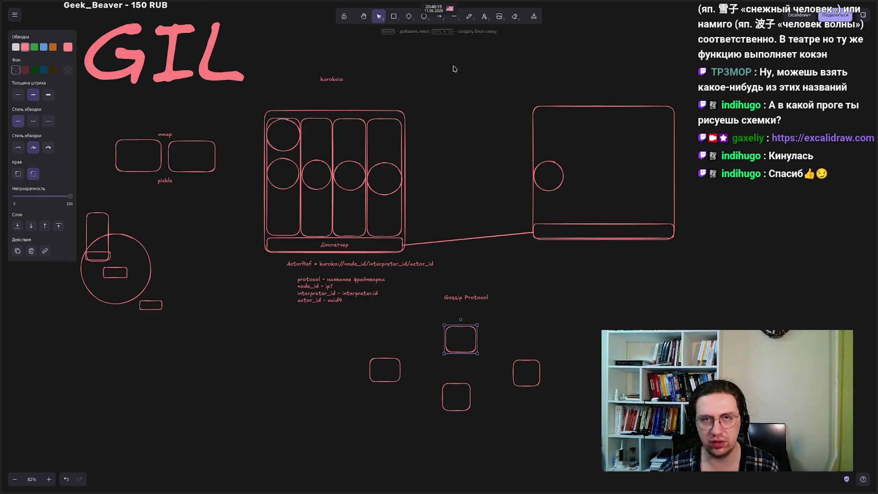
Step: Draw a fifth node box on the right and connect it by lines to the lower and top nodes
left_click(393, 16)
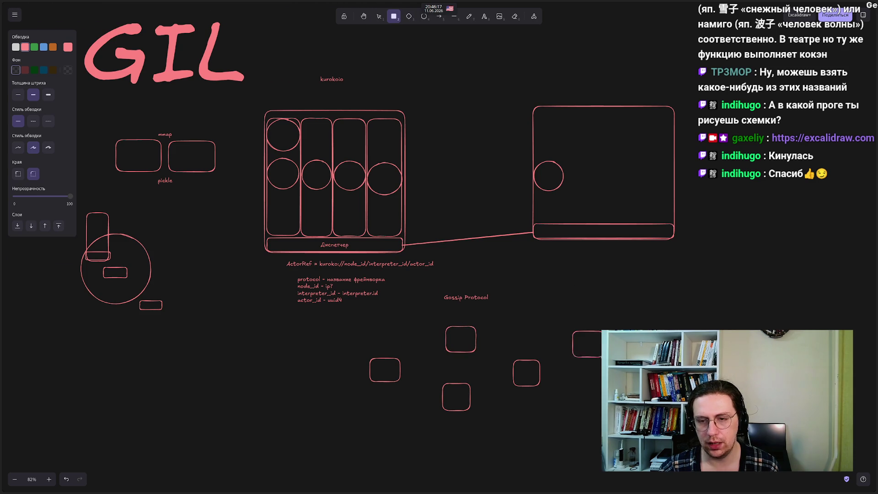
left_click_drag(601, 360, 601, 360)
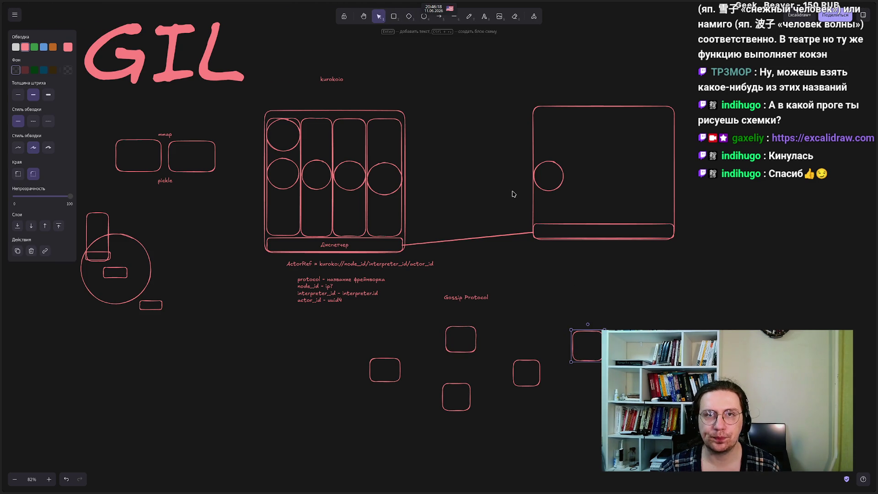
left_click(453, 16)
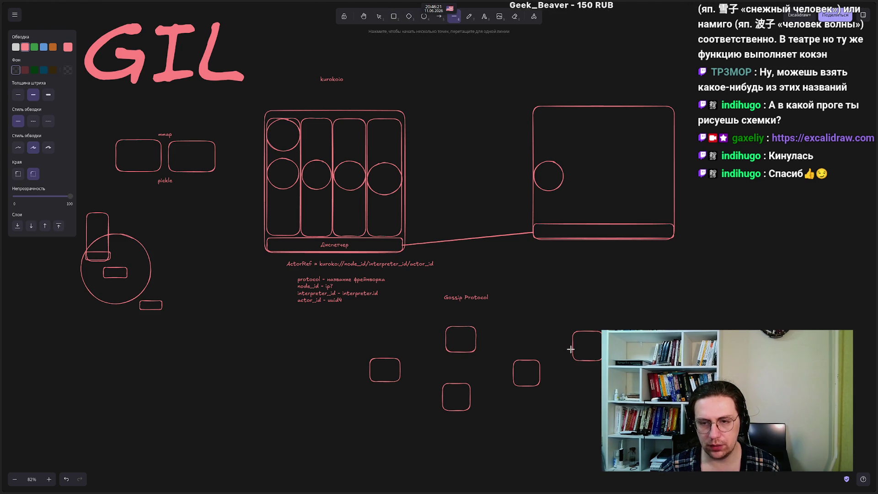
left_click_drag(572, 348, 541, 364)
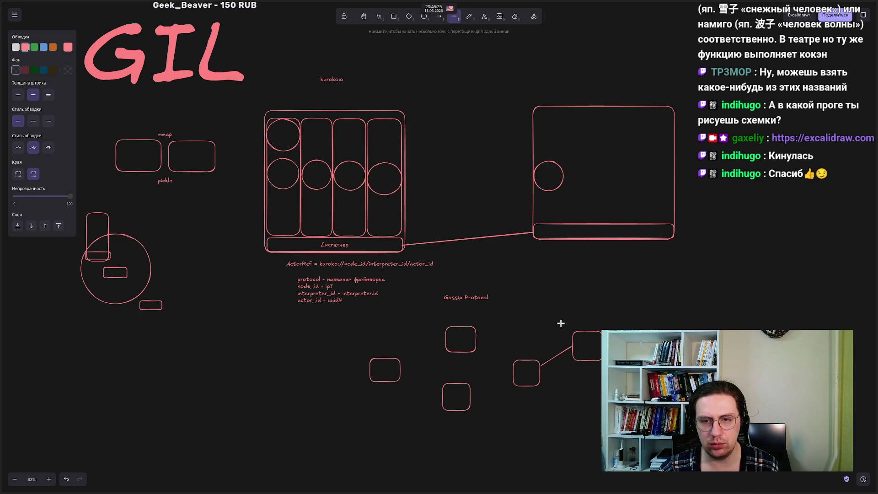
mouse_move(572, 342)
left_mouse_down()
mouse_move(487, 348)
mouse_move(479, 338)
left_mouse_up()
left_click_drag(565, 297, 611, 366)
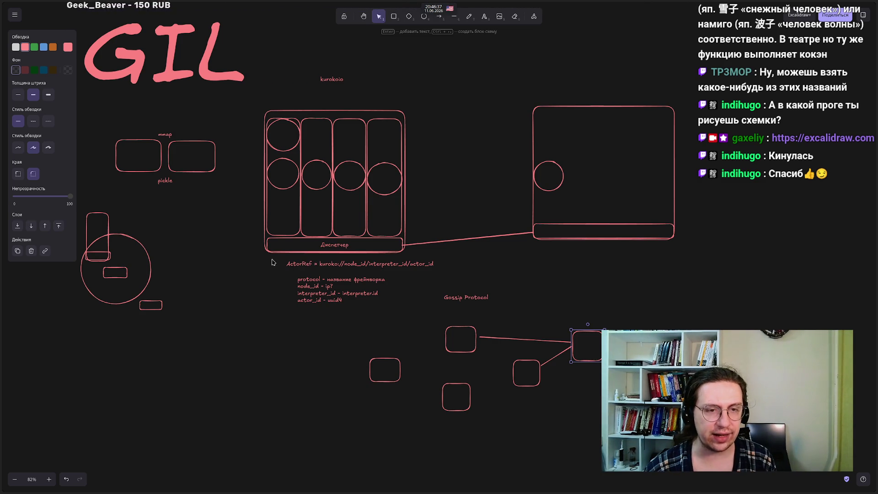
double_click(299, 264)
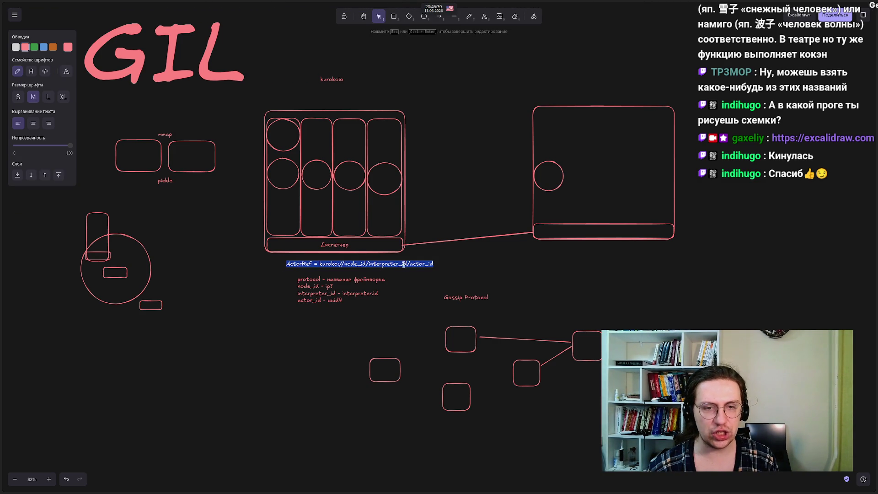
double_click(418, 266)
left_click(273, 311)
double_click(374, 264)
double_click(373, 263)
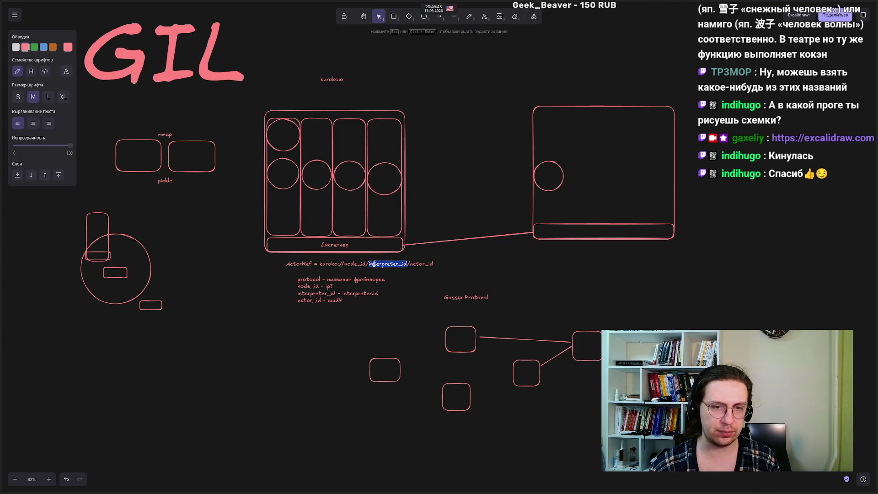
left_click(224, 361)
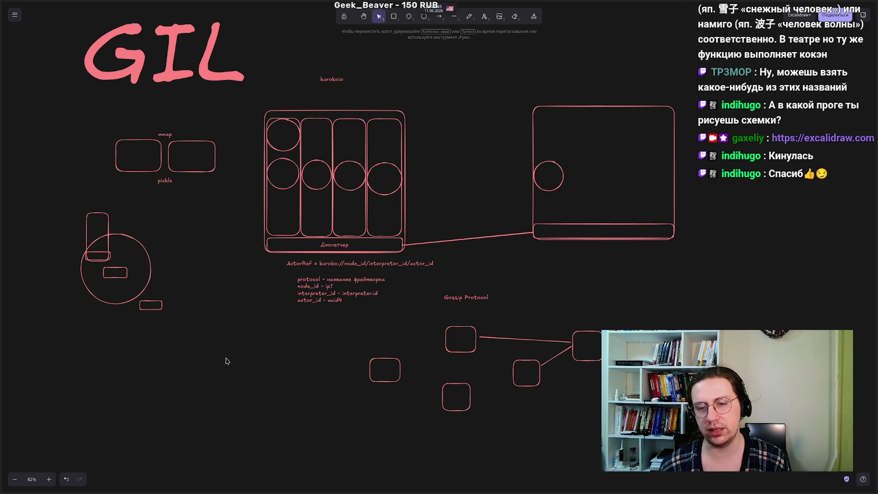
left_click_drag(351, 346, 410, 405)
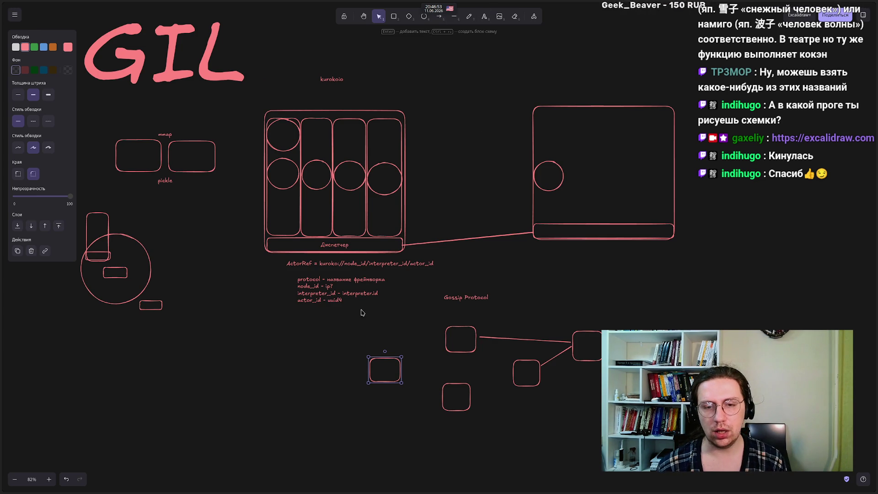
left_click(300, 382)
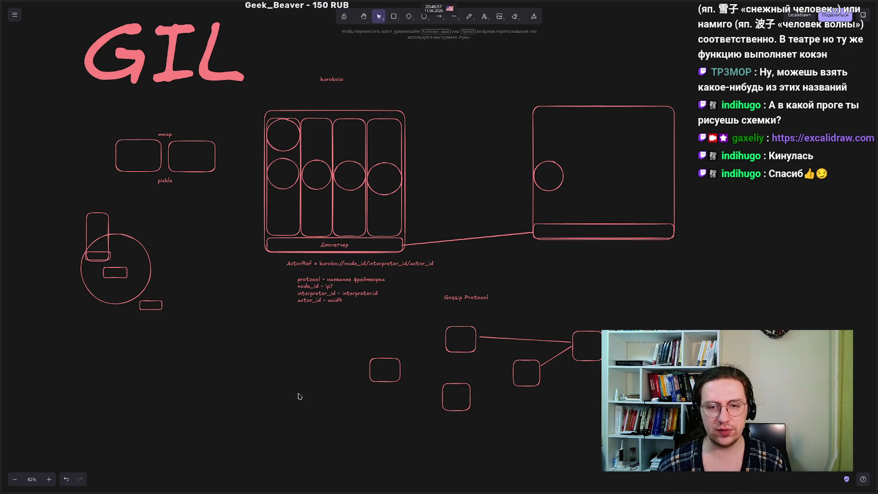
double_click(466, 297)
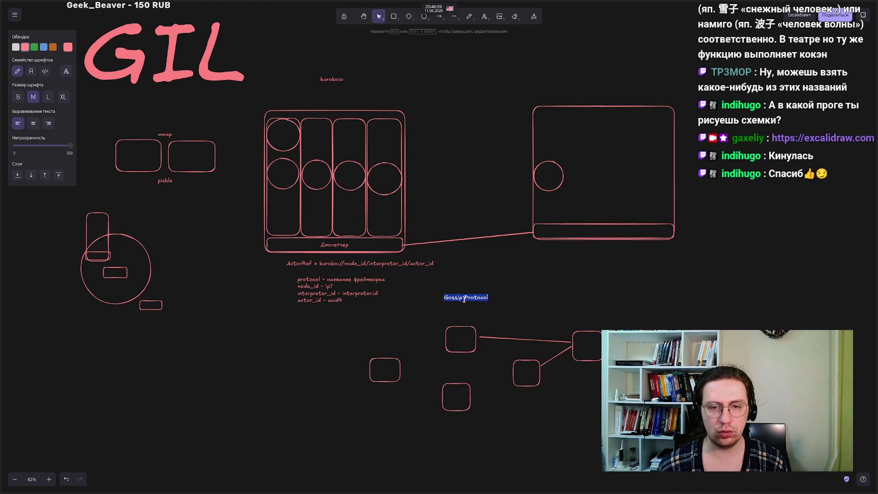
left_click(269, 356)
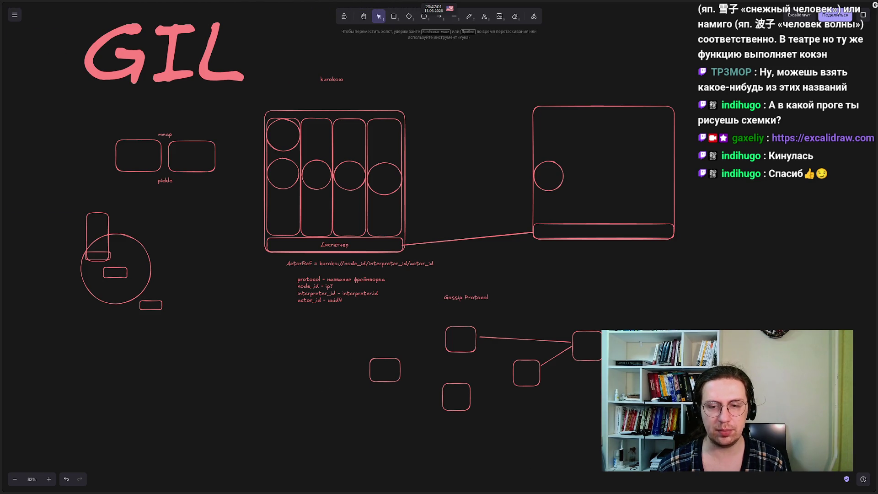
left_click(502, 338)
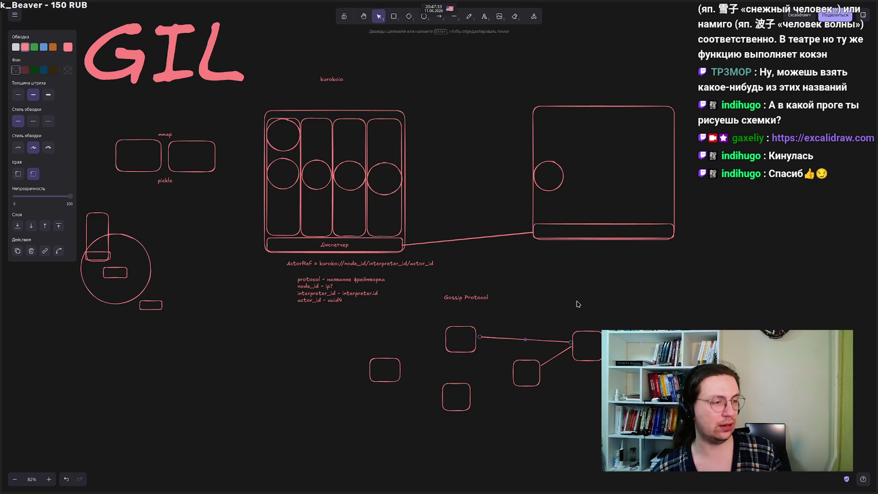
left_click(393, 336)
left_click_drag(560, 320, 639, 387)
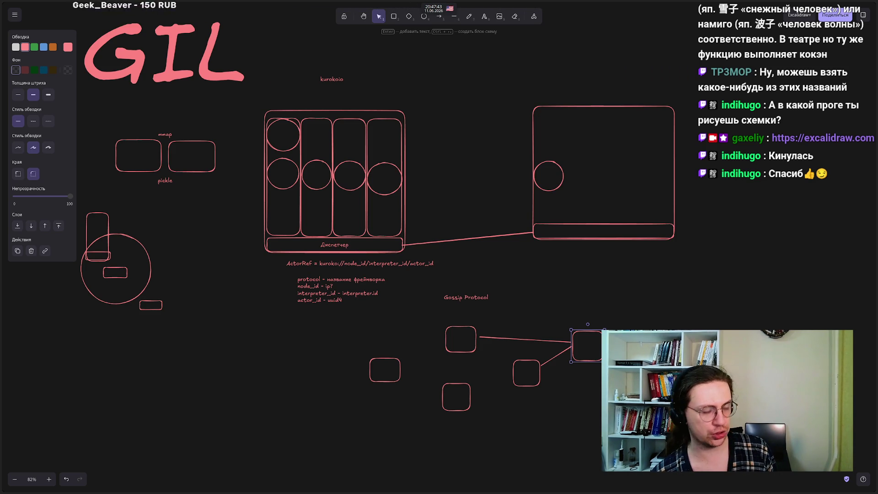
left_click(397, 329)
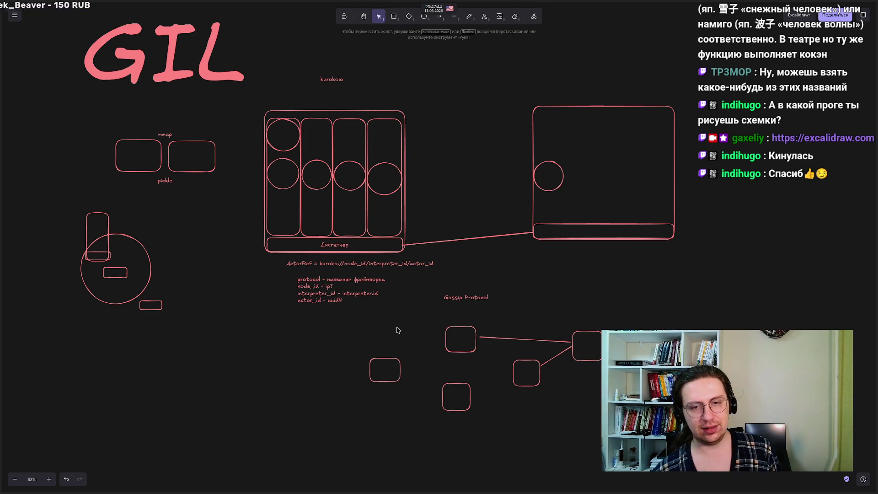
left_click(384, 359)
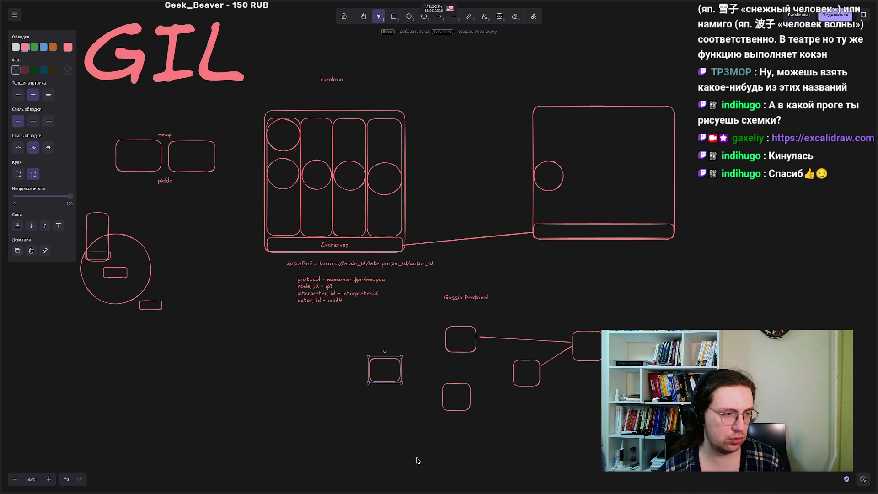
left_click(344, 444)
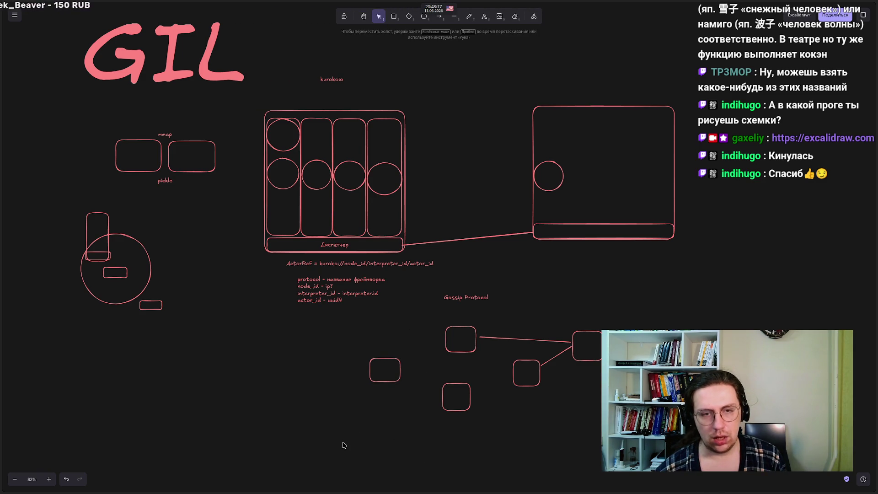
left_click(384, 356)
left_click(331, 354)
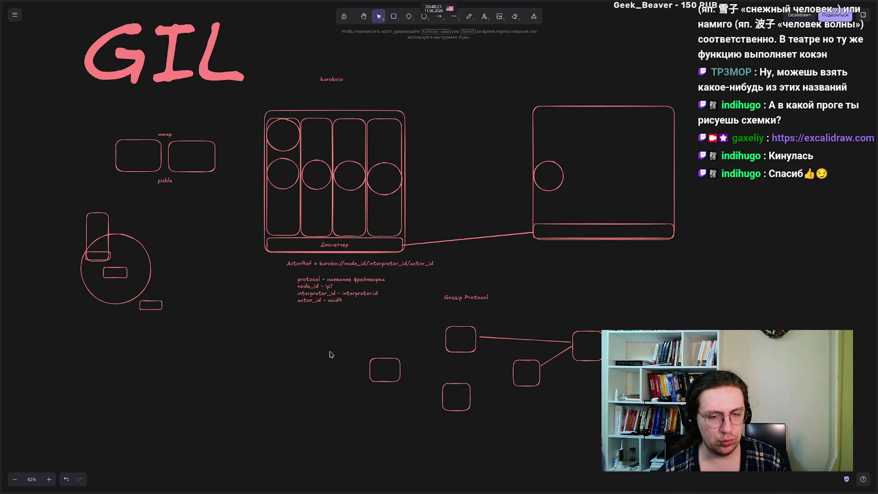
mouse_move(351, 349)
left_mouse_down()
mouse_move(419, 404)
mouse_move(353, 324)
mouse_move(411, 428)
left_mouse_up()
left_click(579, 333)
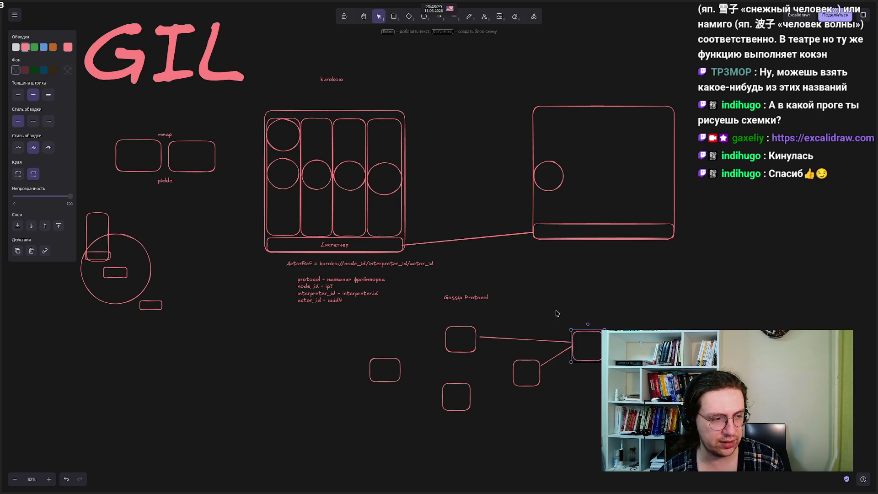
left_click(428, 348)
left_click(543, 340)
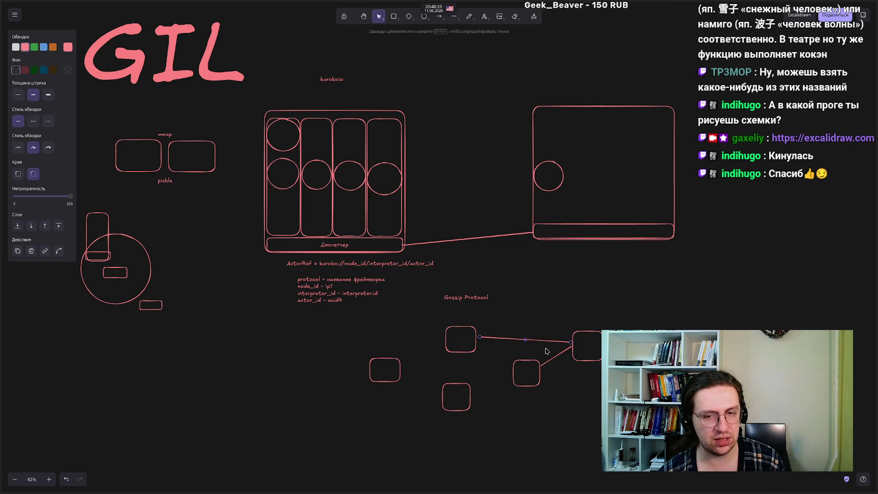
left_click(399, 378)
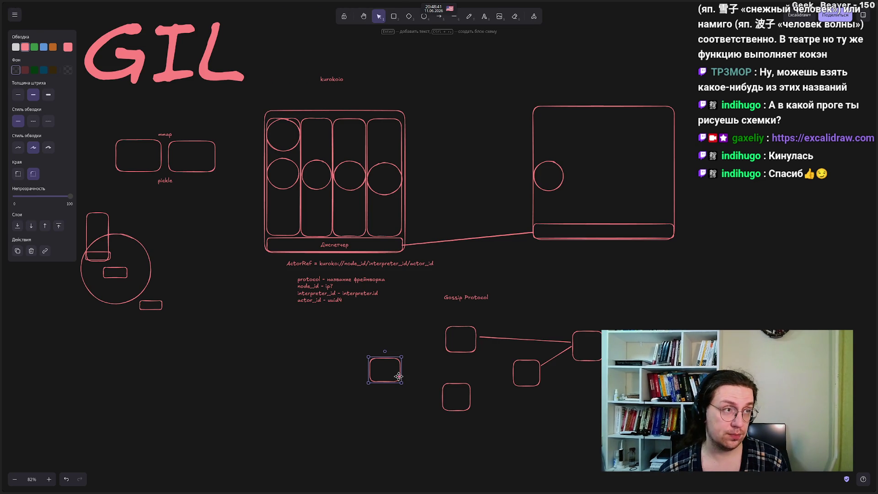
left_click(314, 371)
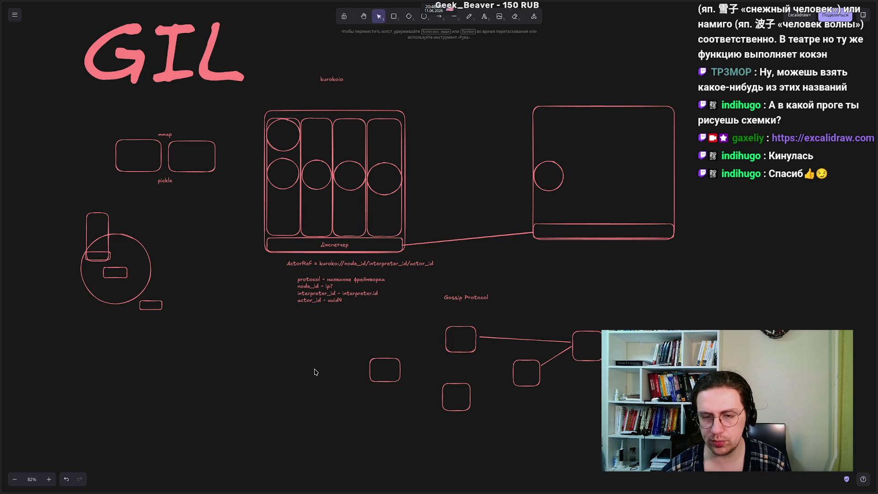
mouse_move(2, 247)
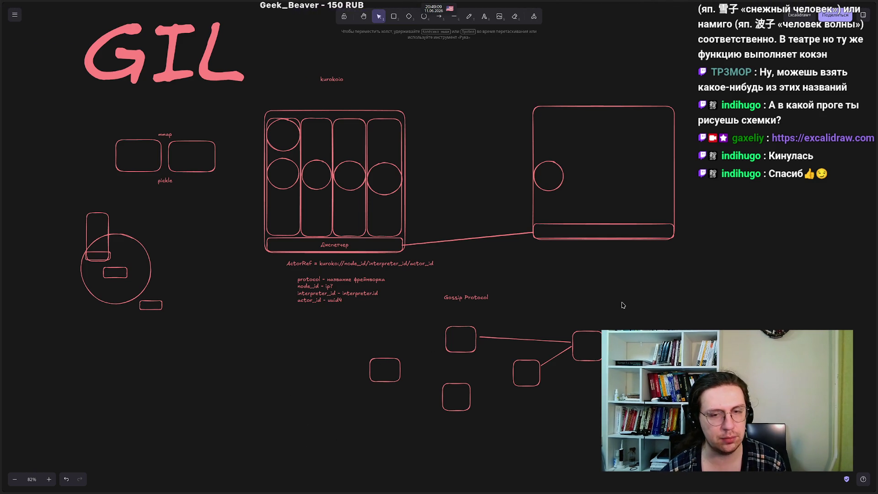
mouse_move(655, 303)
left_mouse_down()
mouse_move(316, 414)
mouse_move(306, 435)
left_mouse_up()
left_click(305, 435)
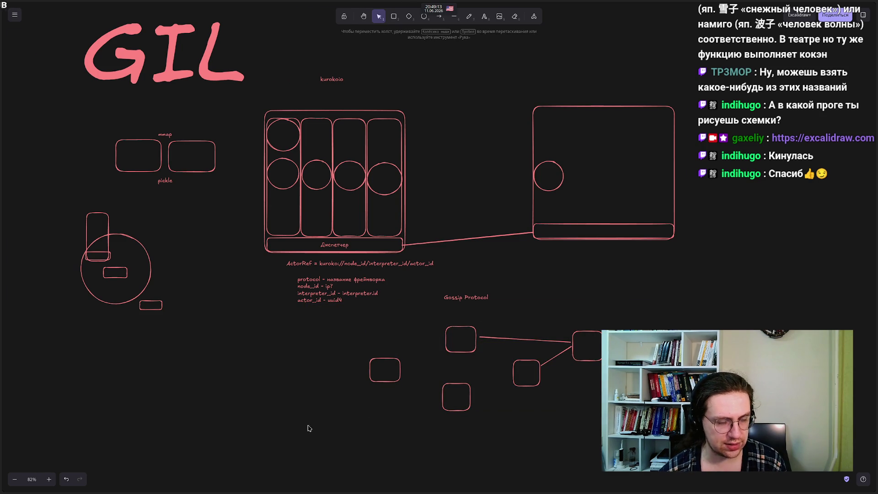
left_click(587, 340)
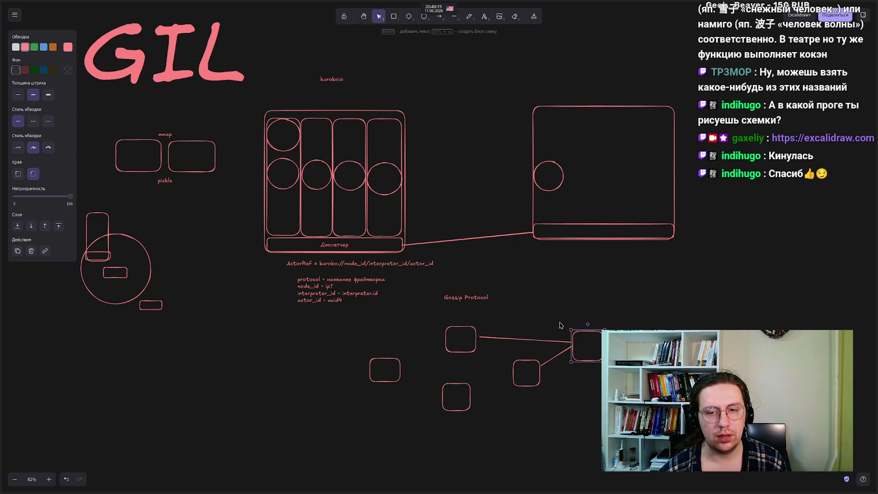
mouse_move(565, 294)
left_mouse_down()
mouse_move(625, 392)
mouse_move(544, 300)
left_mouse_up()
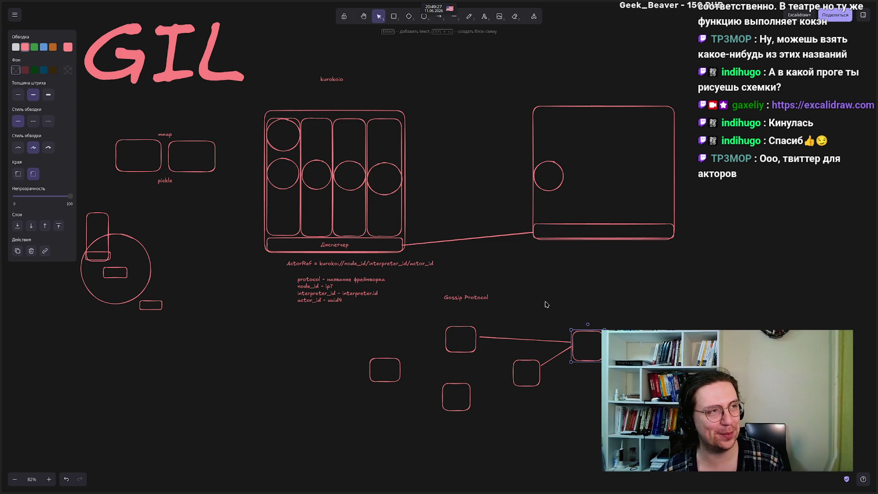
left_click_drag(545, 304, 623, 414)
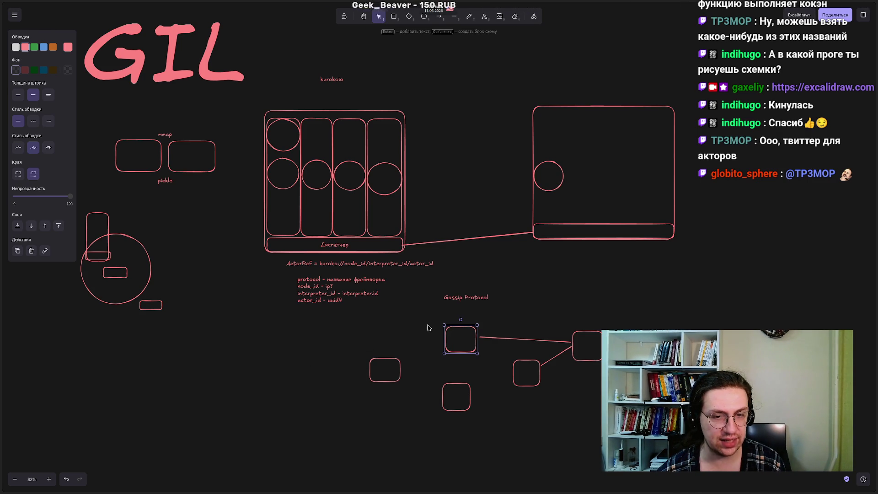
left_click(412, 317)
left_click_drag(411, 317, 496, 366)
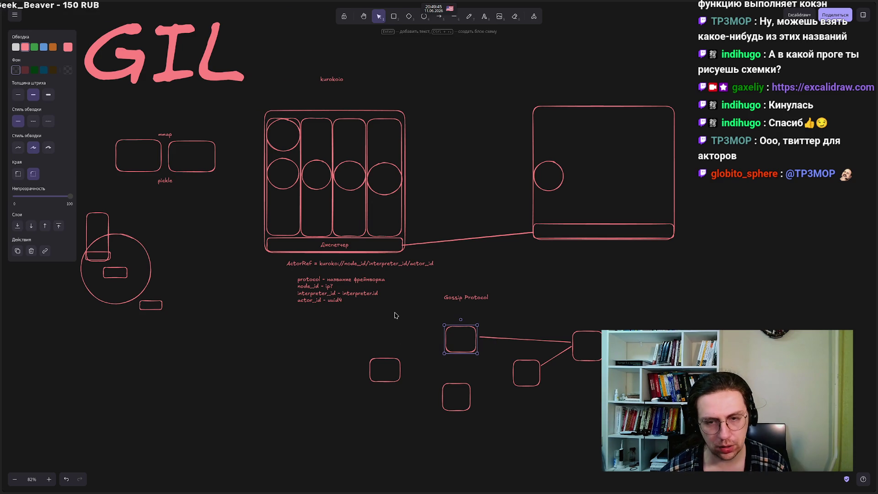
left_click(421, 312)
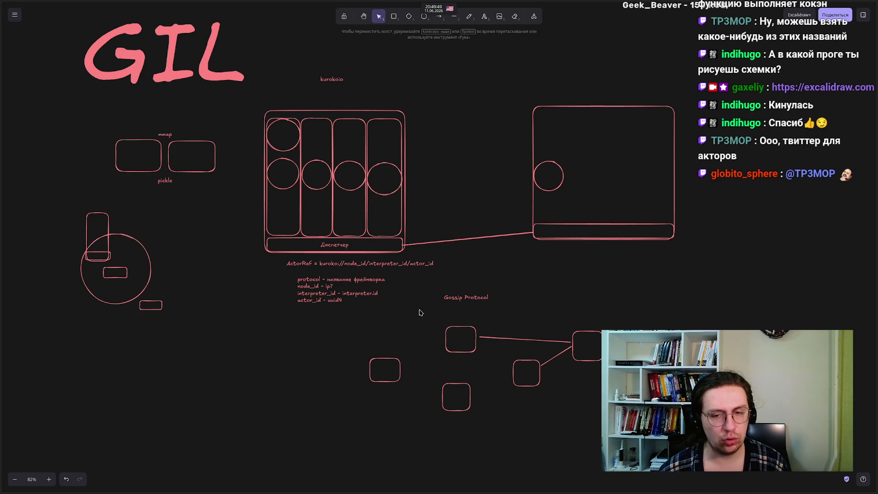
left_click_drag(420, 310, 501, 374)
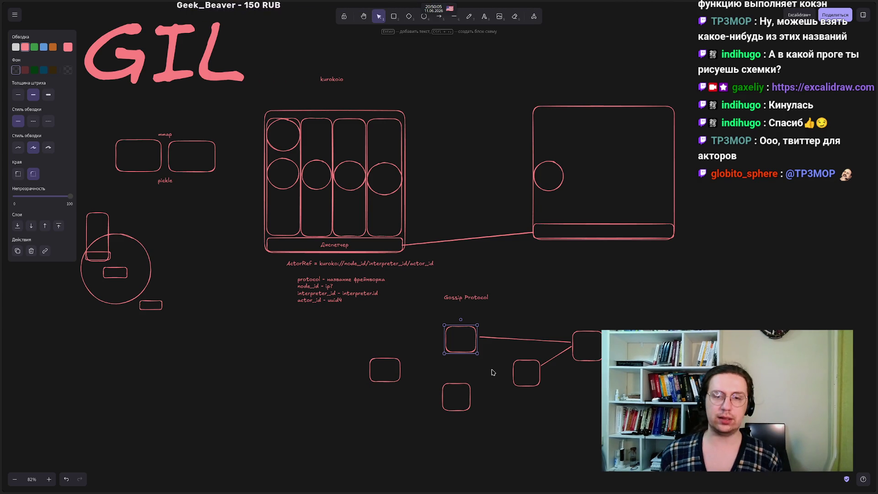
left_click_drag(421, 316, 491, 369)
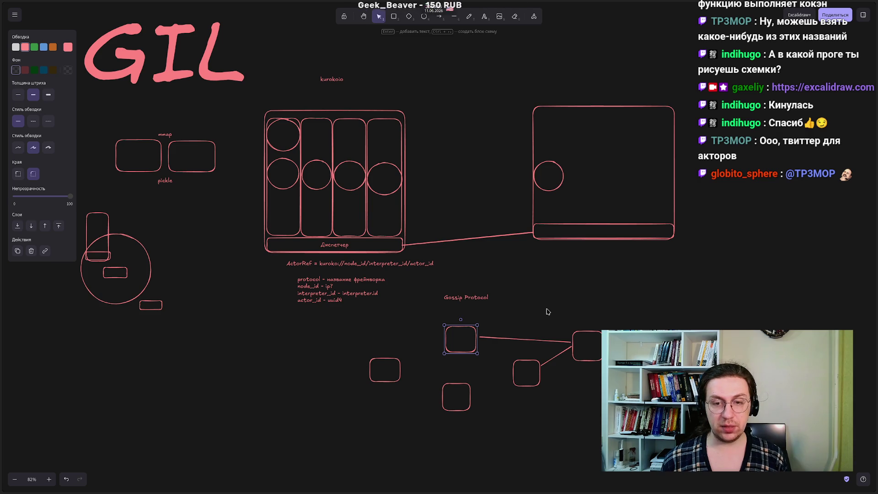
key("Escape")
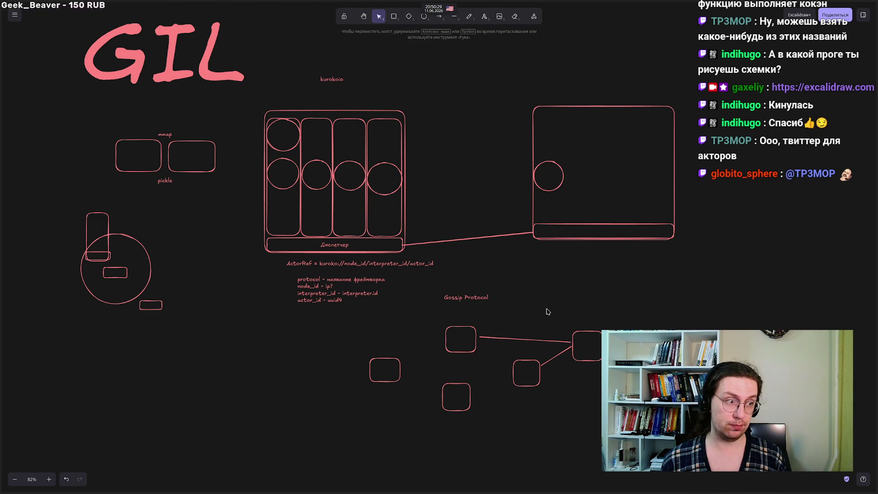
scroll(208, 282, "up", 3)
scroll(208, 282, "left", 7)
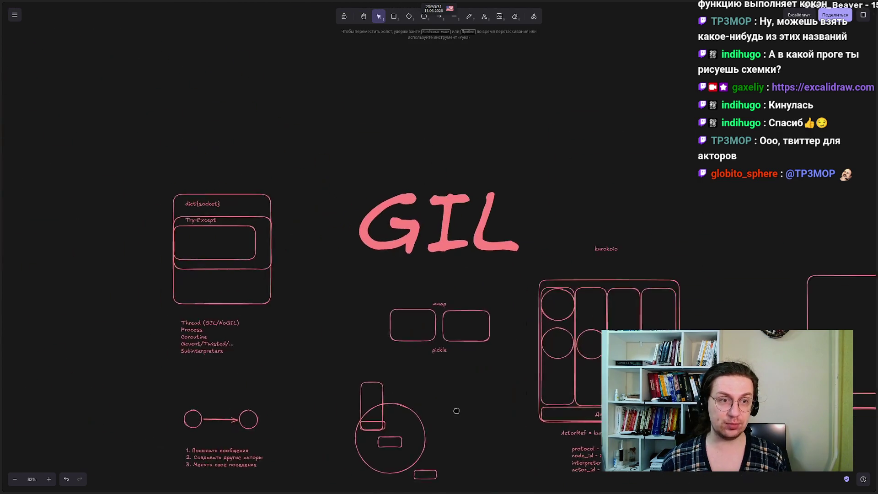
mouse_move(129, 49)
left_mouse_down()
mouse_move(261, 306)
mouse_move(438, 474)
left_mouse_up()
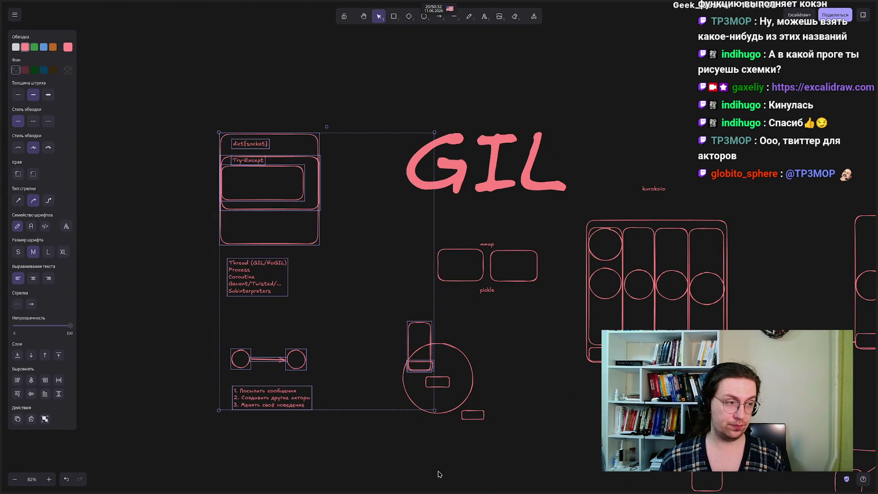
left_click(375, 277)
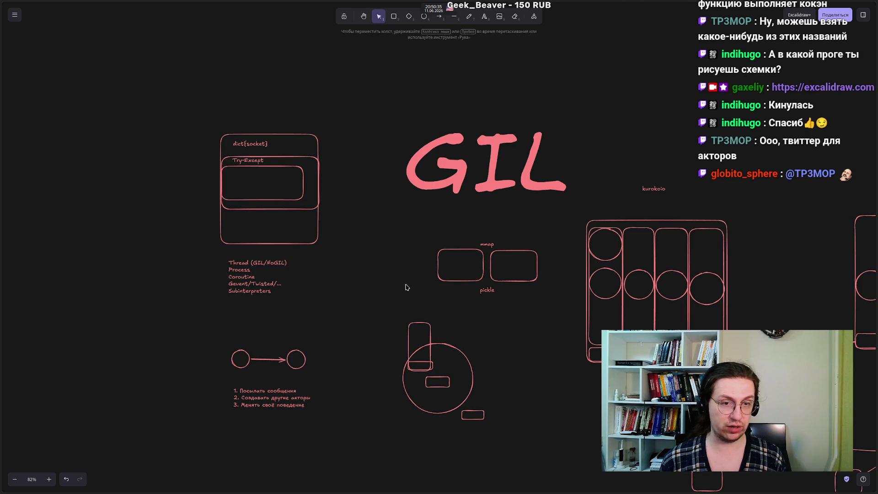
mouse_move(506, 333)
left_mouse_down()
mouse_move(200, 262)
mouse_move(193, 240)
left_mouse_up()
left_click_drag(683, 470, 351, 337)
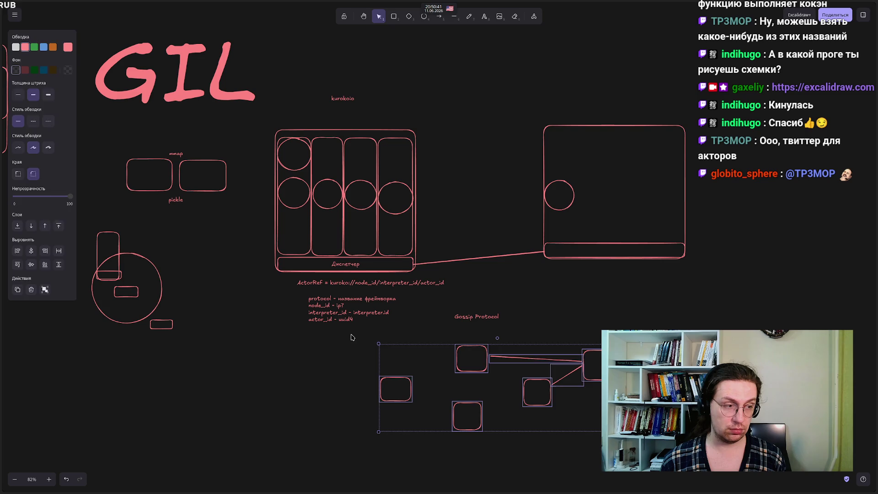
left_click(351, 337)
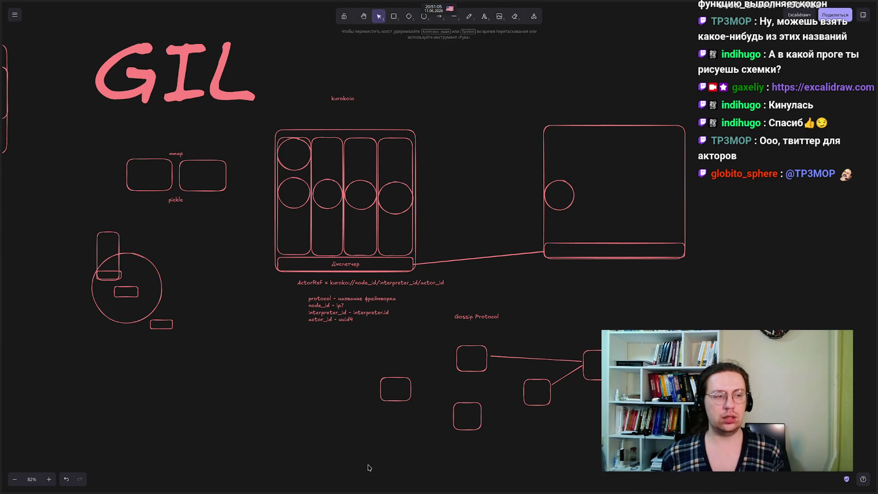
left_click(583, 365)
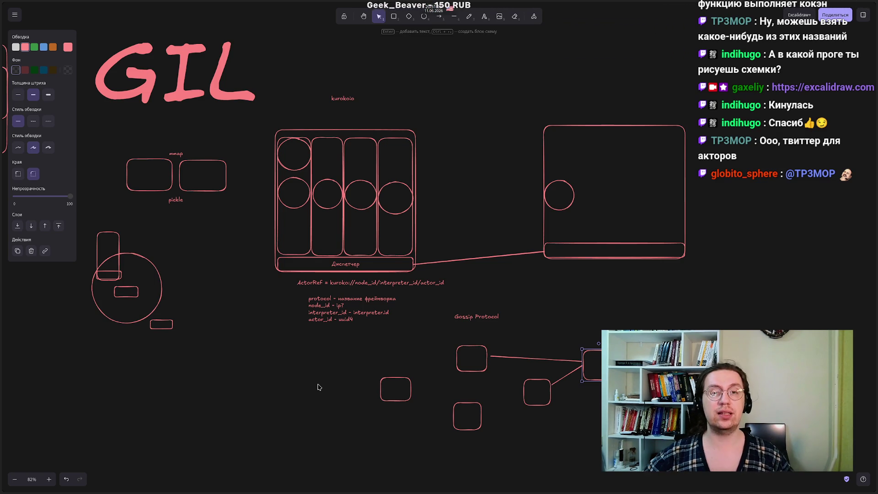
mouse_move(260, 120)
left_mouse_down()
mouse_move(383, 259)
mouse_move(432, 276)
left_mouse_up()
left_click(477, 282)
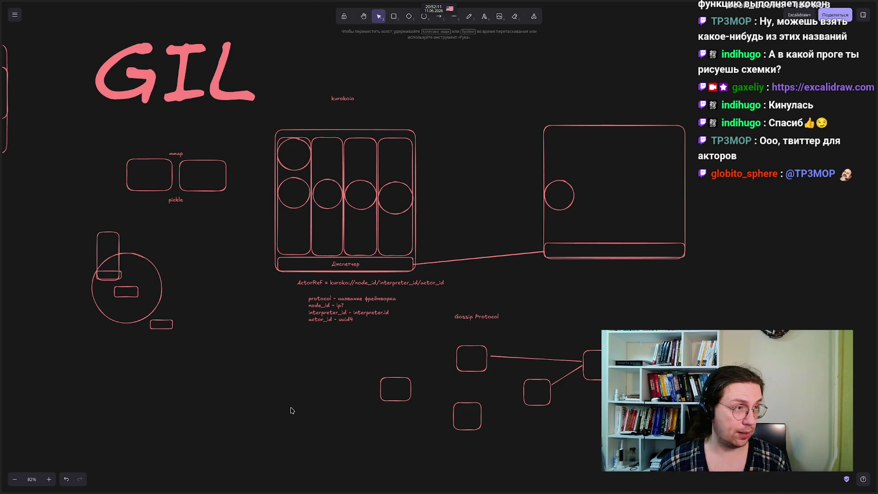
mouse_move(294, 412)
left_mouse_down()
mouse_move(279, 340)
mouse_move(296, 358)
left_mouse_up()
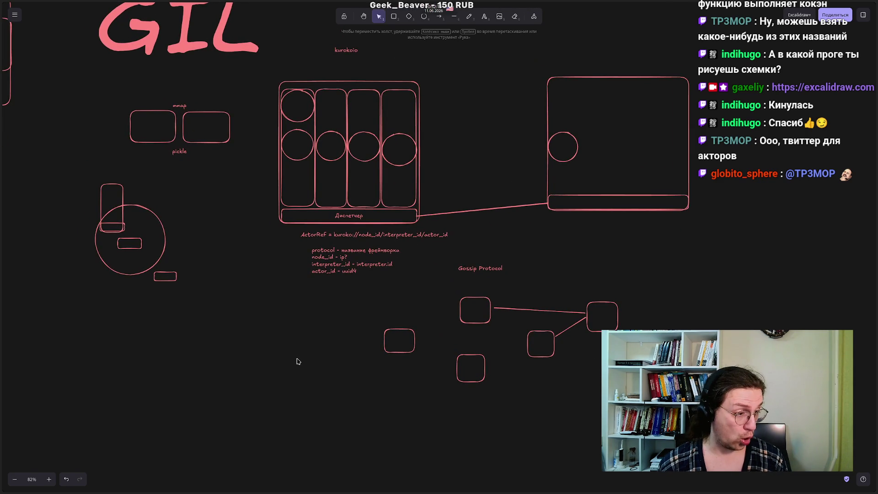
mouse_move(2, 247)
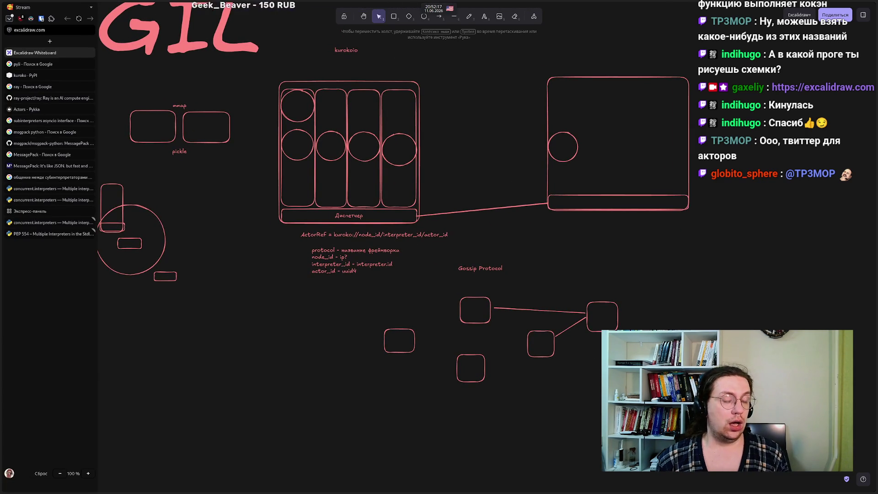
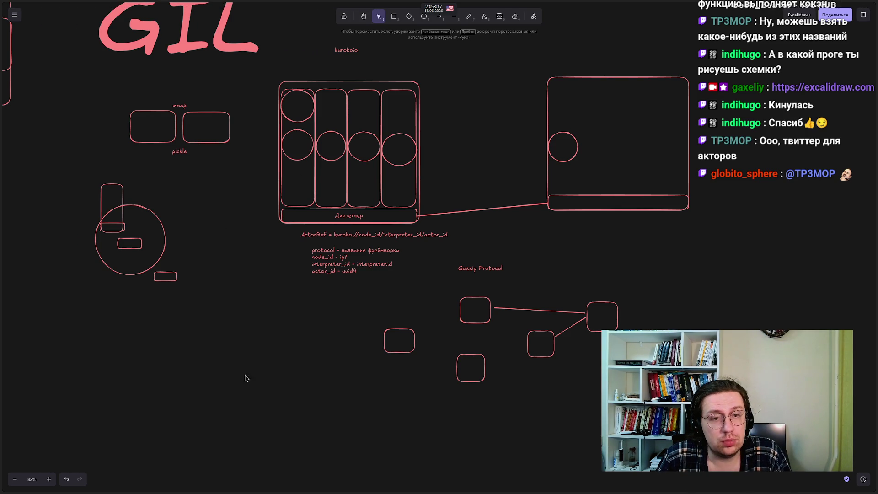
Step: Pan the board to the left-side notes and briefly select the mmap and pickle labels
mouse_move(226, 376)
left_mouse_down()
mouse_move(373, 384)
mouse_move(384, 372)
mouse_move(377, 362)
left_mouse_up()
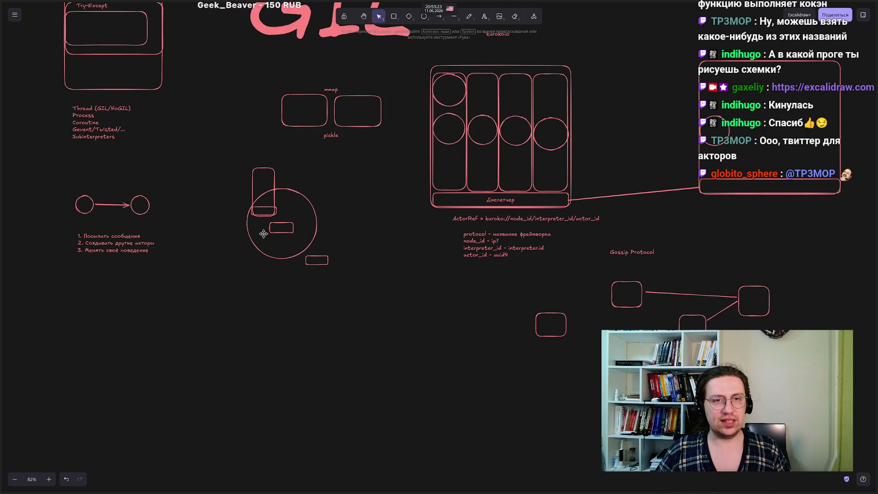
mouse_move(315, 74)
left_mouse_down()
mouse_move(353, 137)
mouse_move(352, 162)
mouse_move(311, 126)
left_mouse_up()
left_click(351, 161)
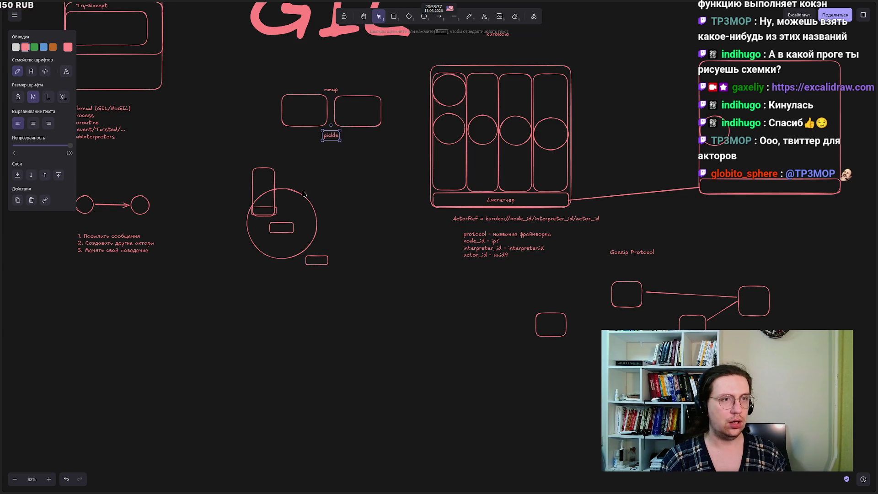
left_click(342, 159)
Step: Go to the concurrent.interpreters docs and select the tuple line in the "Sharing" Objects types list
mouse_move(24, 177)
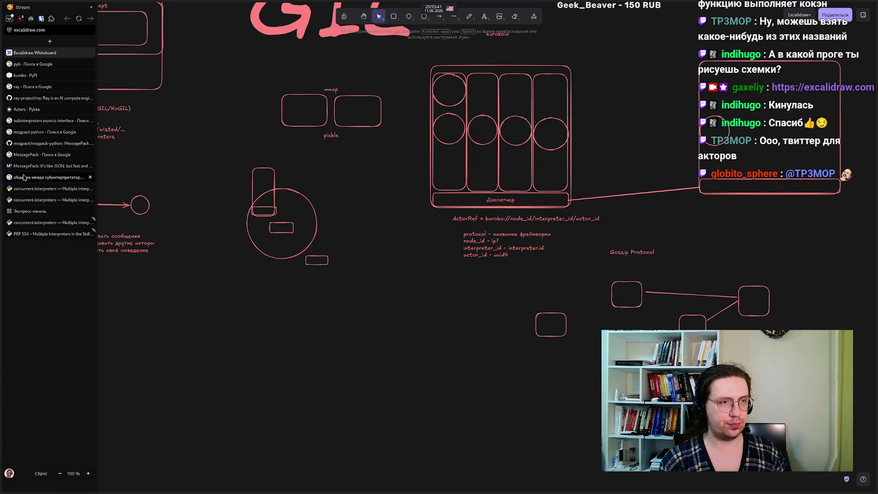
left_click(31, 189)
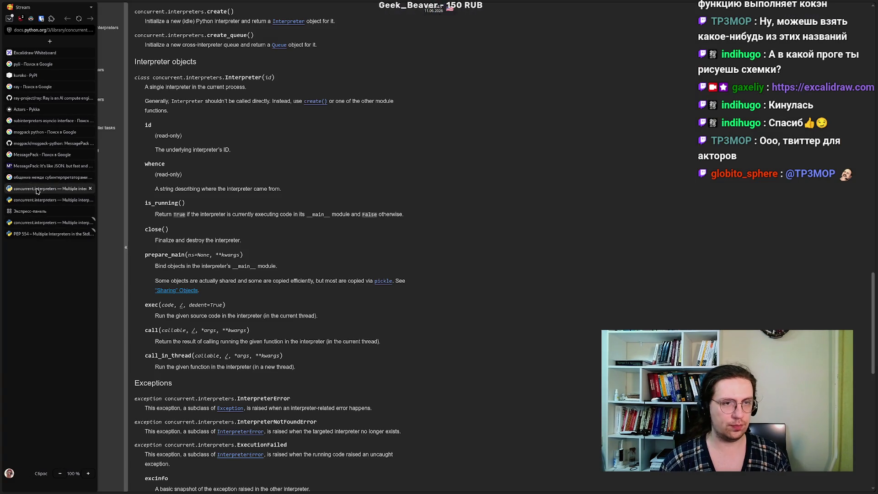
scroll(488, 191, "up", 9)
scroll(487, 191, "down", 1)
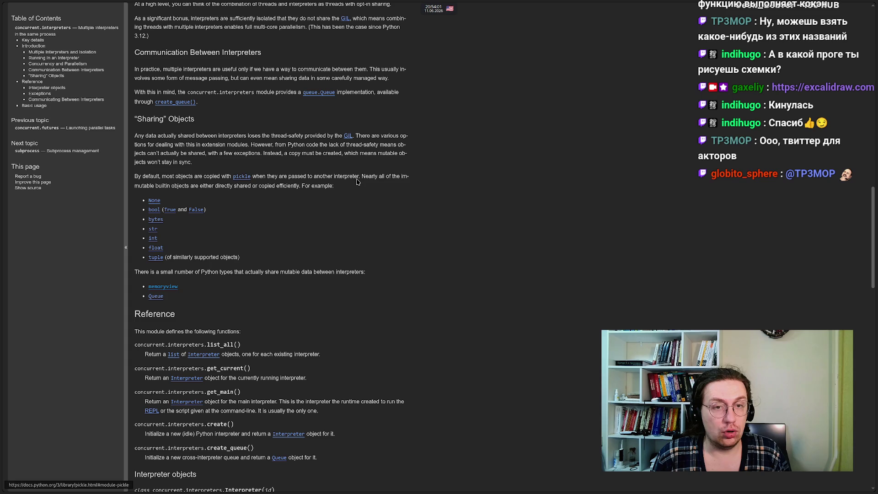
triple_click(233, 252)
left_click_drag(233, 253, 276, 236)
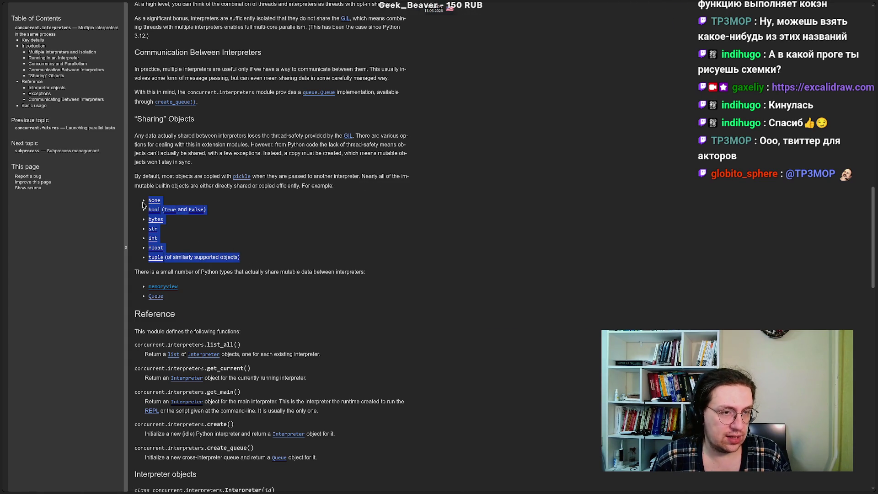
left_click(279, 237)
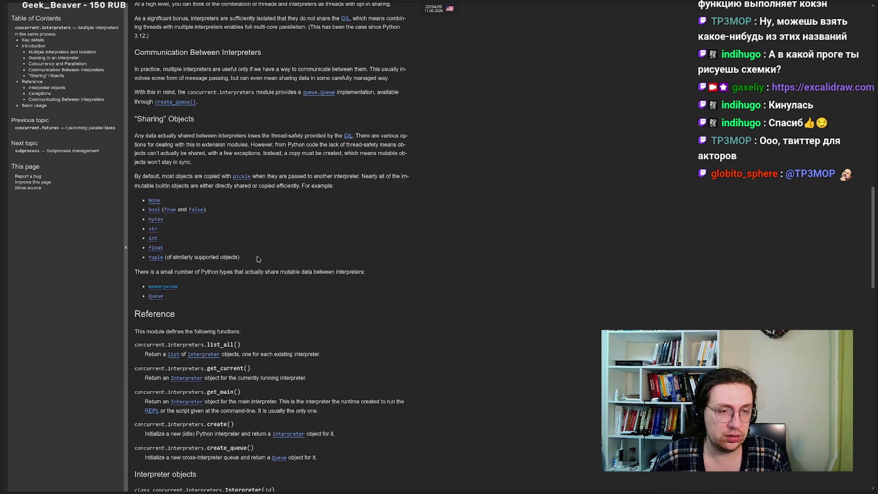
left_click_drag(240, 258, 148, 198)
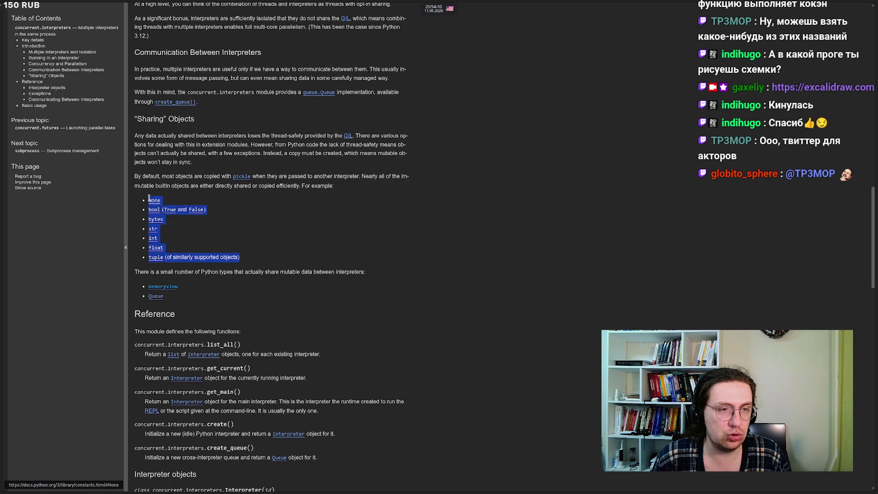
left_click(254, 234)
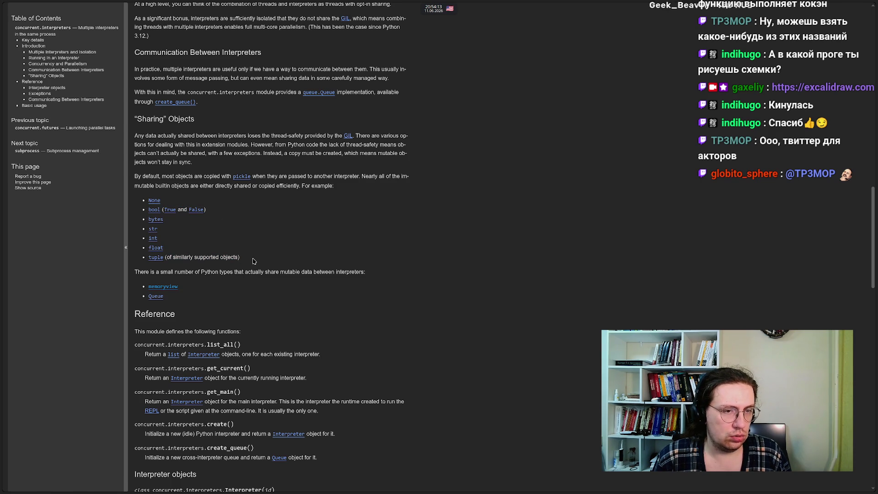
mouse_move(255, 261)
left_mouse_down()
mouse_move(154, 226)
mouse_move(142, 197)
left_mouse_up()
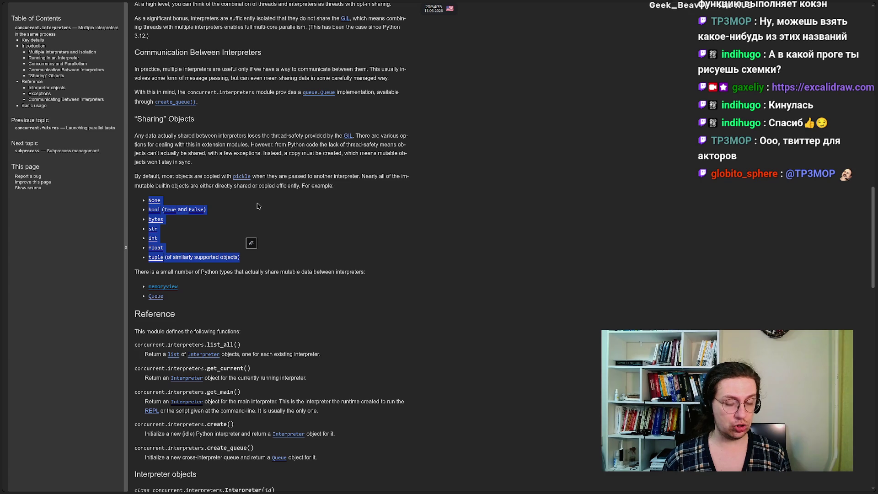
left_click(257, 206)
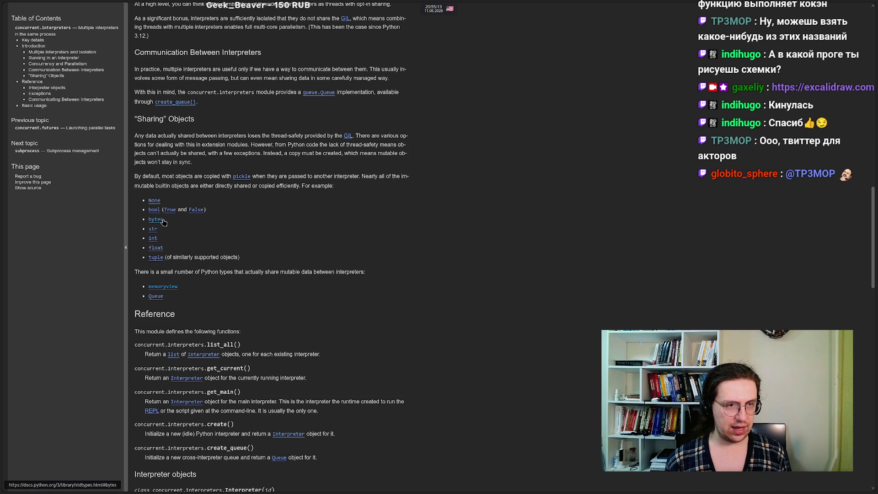
left_click_drag(163, 222, 147, 221)
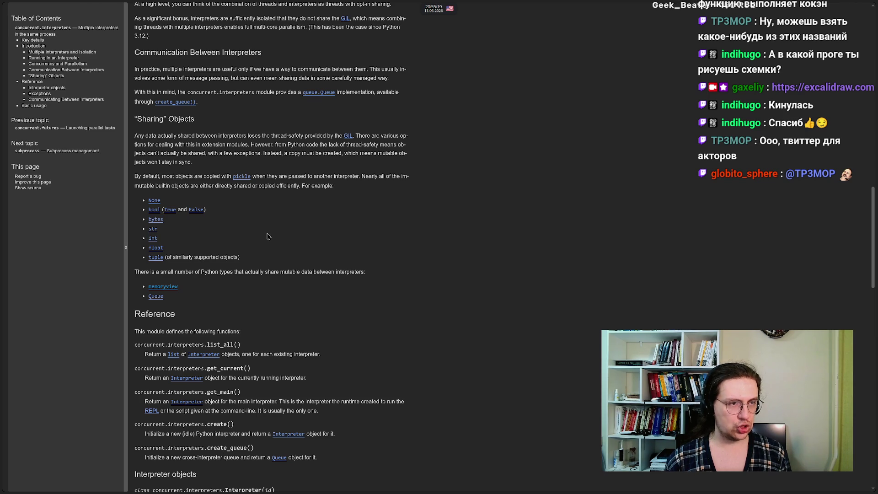
mouse_move(2, 151)
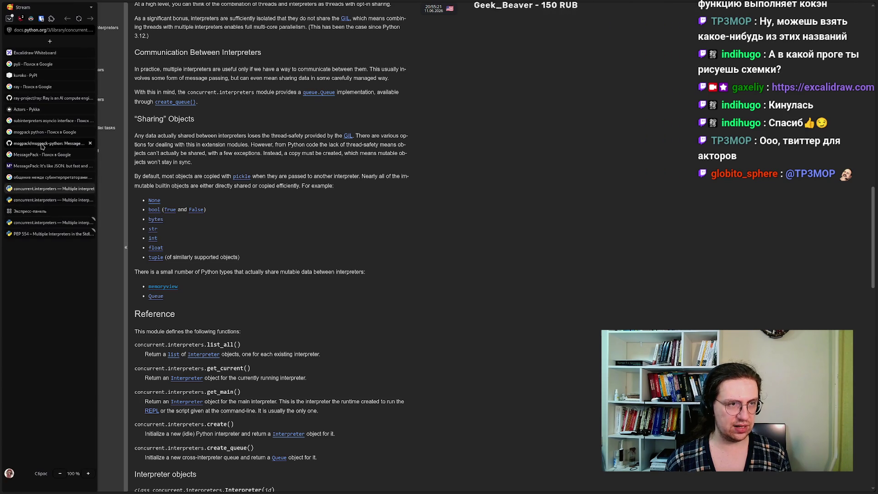
Step: Autoscroll through the msgpack-python README on GitHub, then go to the MessagePack homepage
left_click(50, 143)
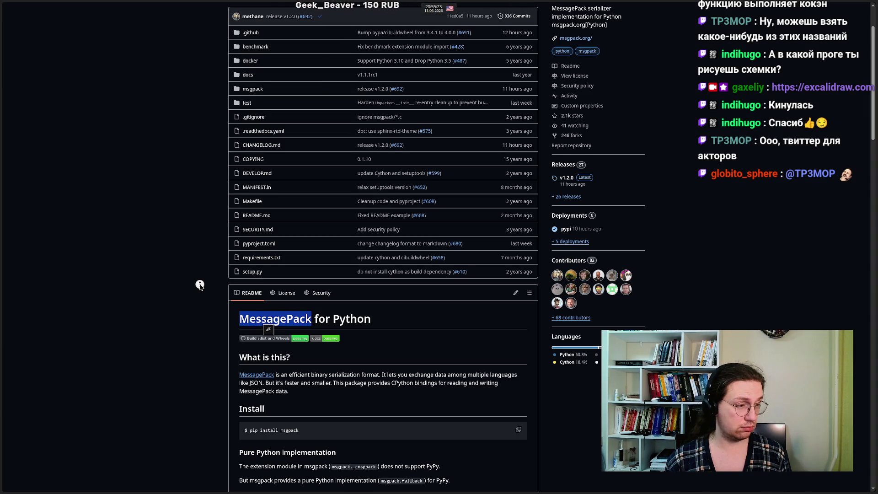
middle_click(200, 284)
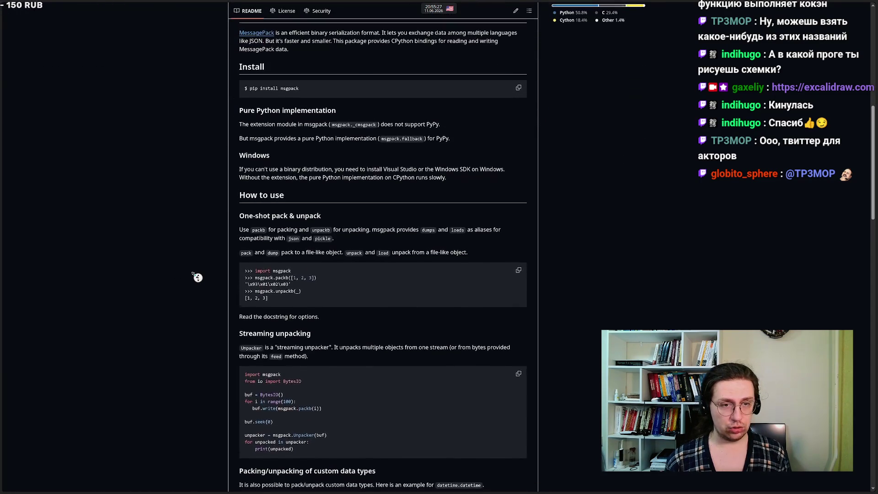
left_click(196, 278)
mouse_move(39, 188)
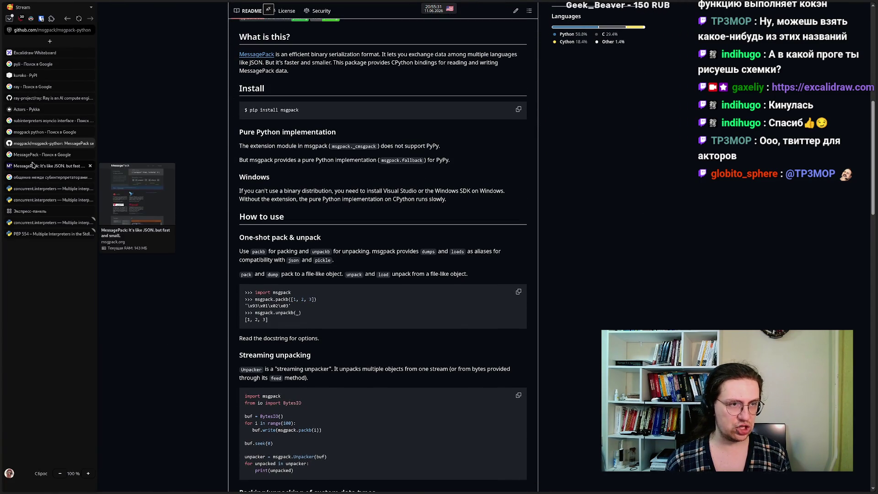
left_click(33, 166)
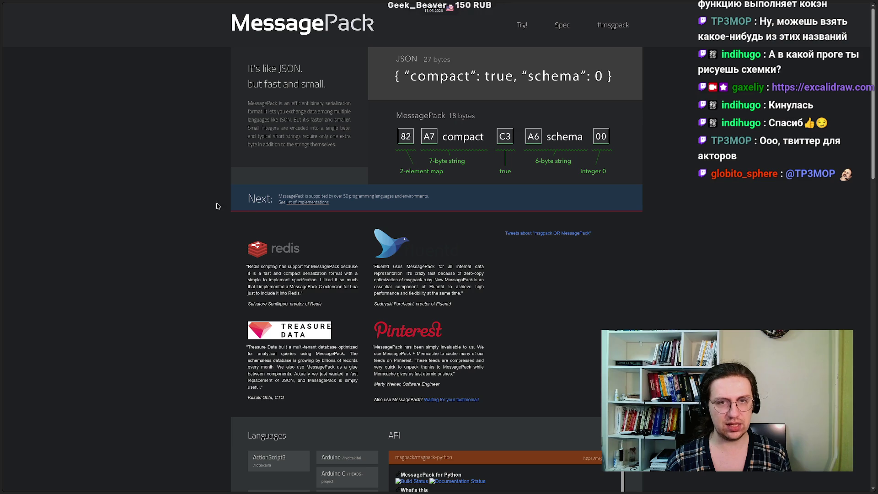
mouse_move(323, 3)
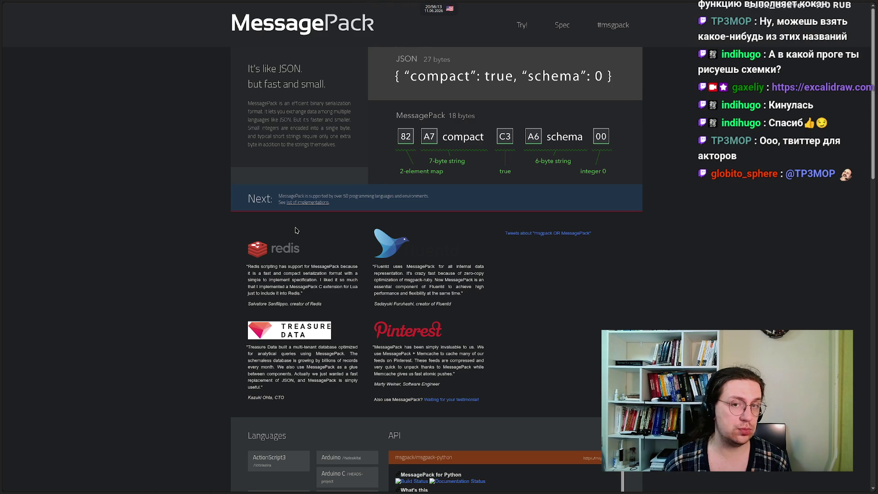
mouse_move(1, 155)
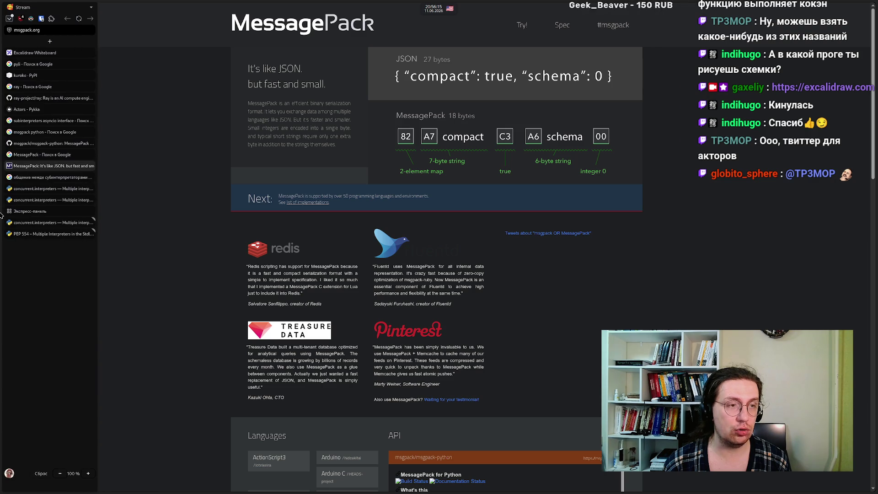
mouse_move(44, 154)
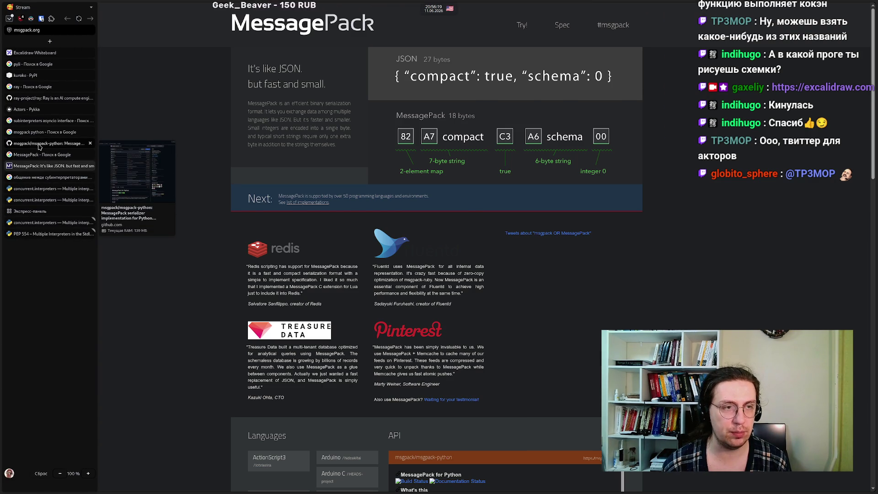
Step: Return to the msgpack-python README, scroll to the Streaming unpacking example, and clear its code selection
left_click(38, 146)
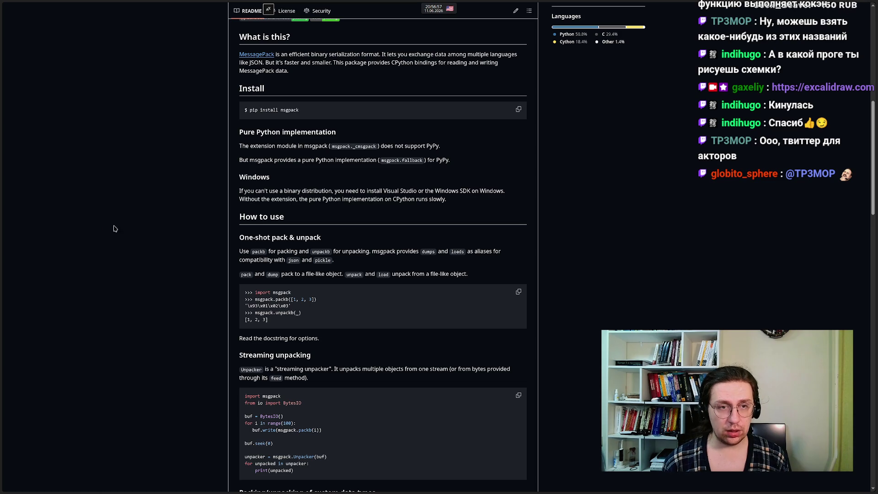
scroll(211, 254, "up", 5)
scroll(209, 251, "down", 4)
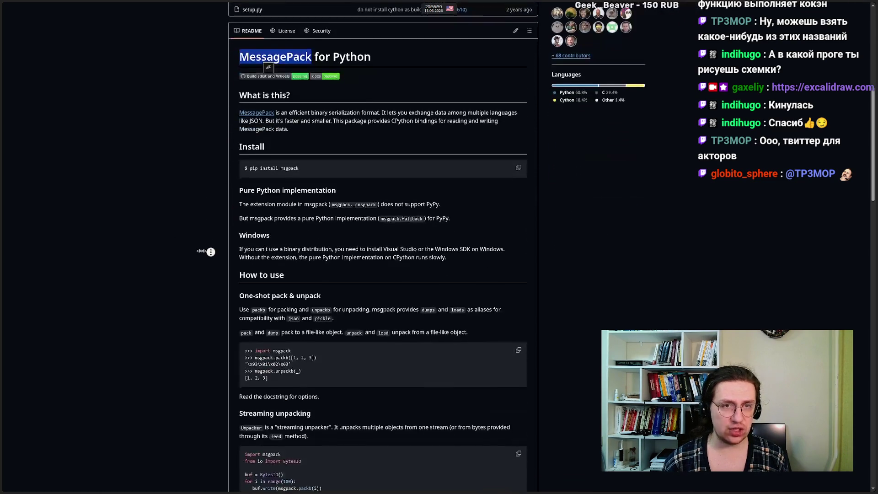
scroll(210, 251, "down", 1)
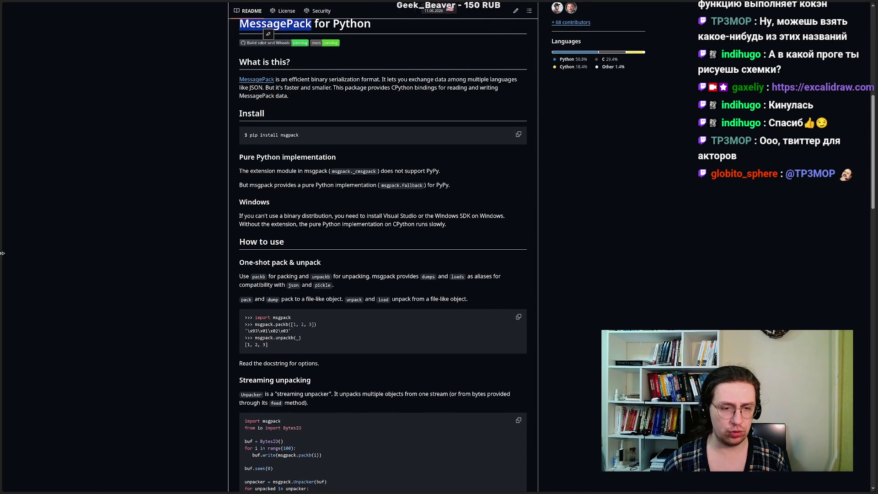
mouse_move(2, 253)
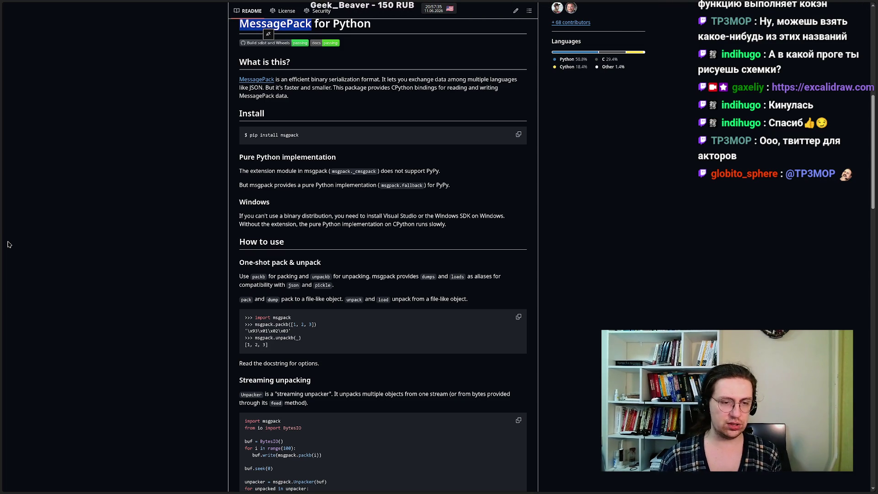
scroll(114, 268, "down", 3)
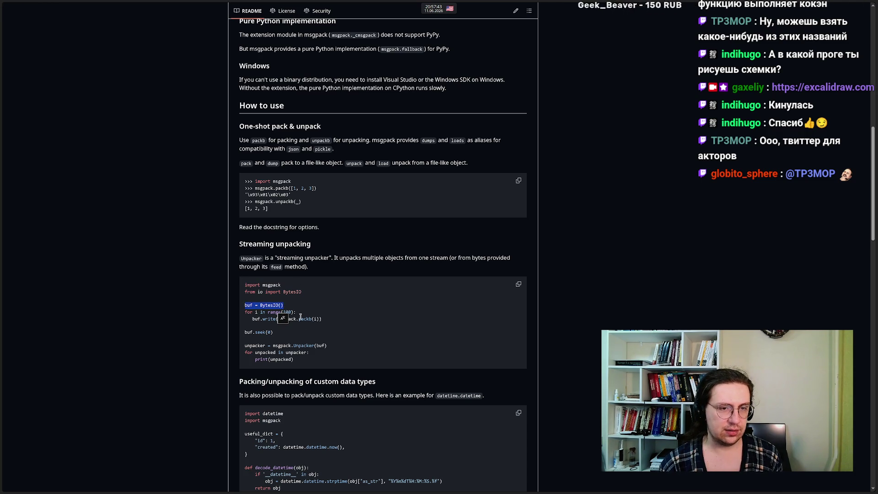
left_click(283, 315)
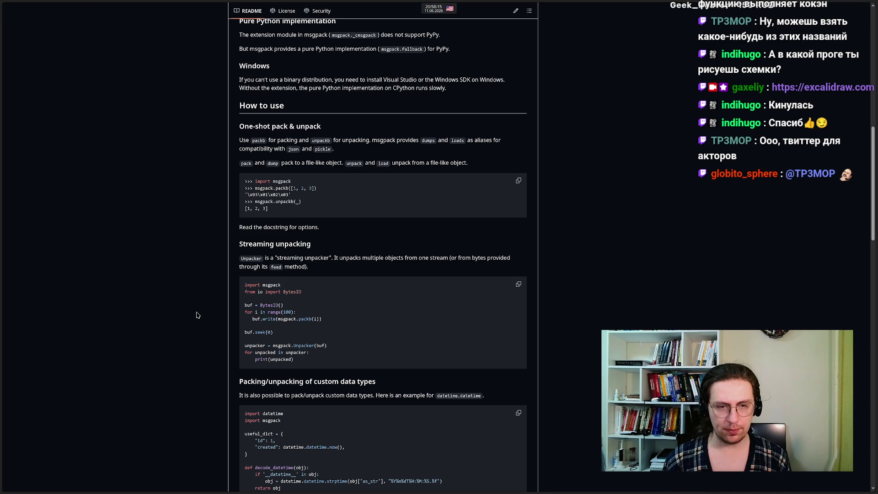
Step: Scroll the msgpack-python README back up to 'What is this?' and Install, then go to msgpack.org
middle_click(196, 315)
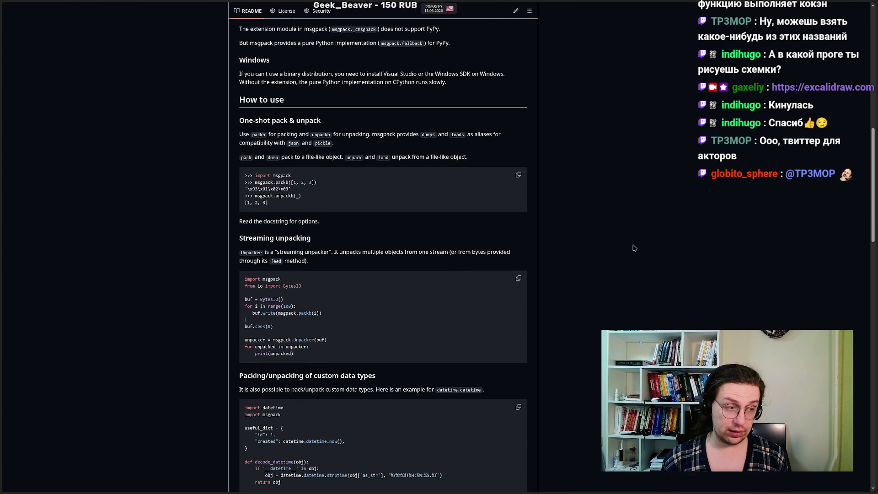
middle_click(177, 246)
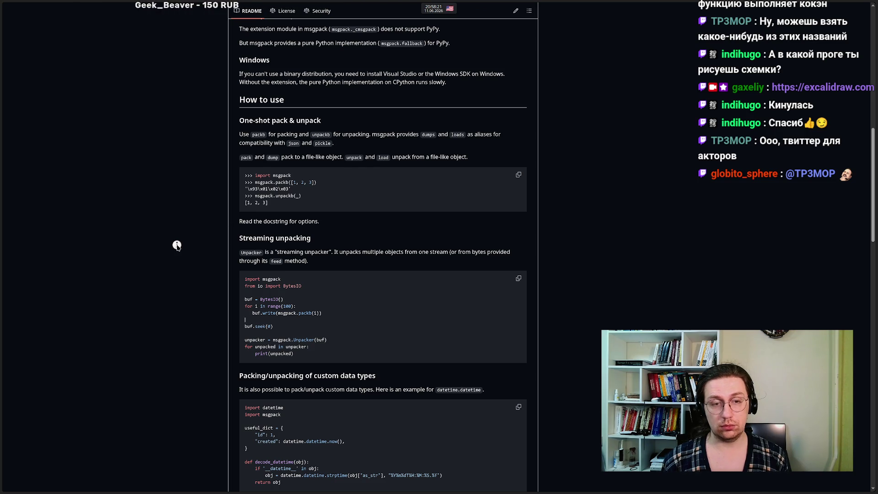
mouse_move(9, 231)
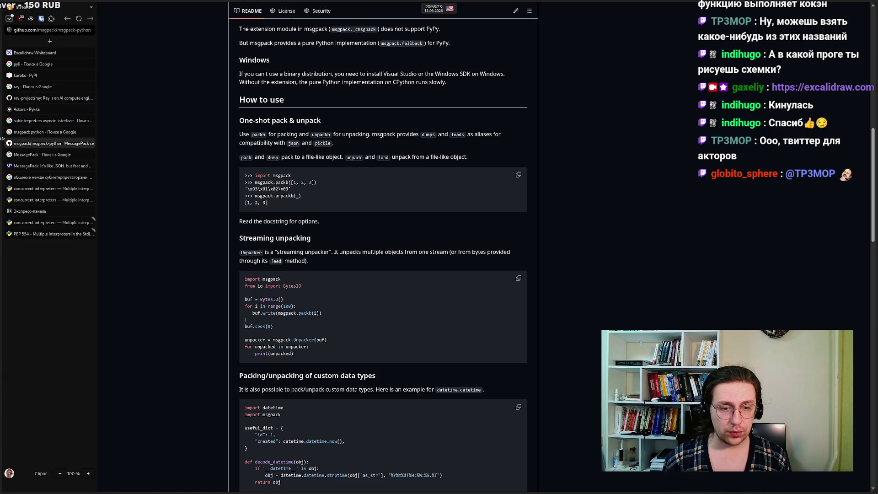
mouse_move(16, 184)
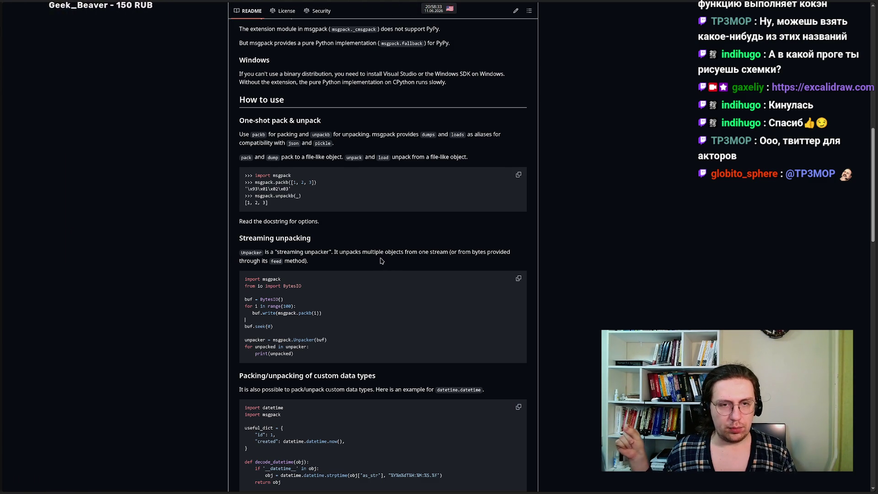
scroll(382, 260, "up", 3)
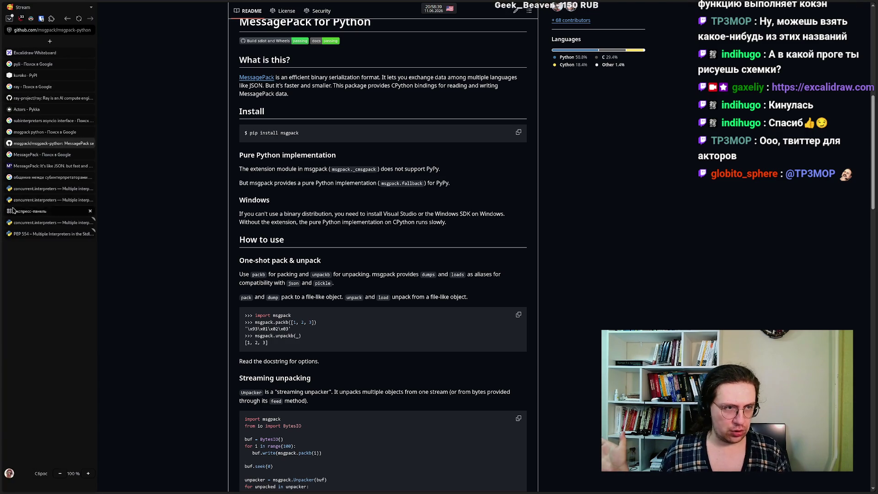
left_click(34, 165)
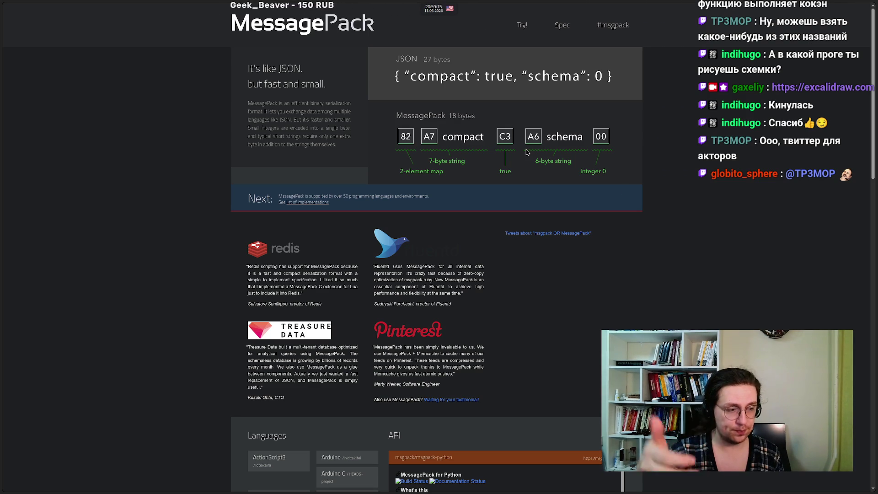
Step: Review msgpack.org's 18-byte MessagePack breakdown: 82, A7 compact, C3, A6 schema, 00
mouse_move(2, 174)
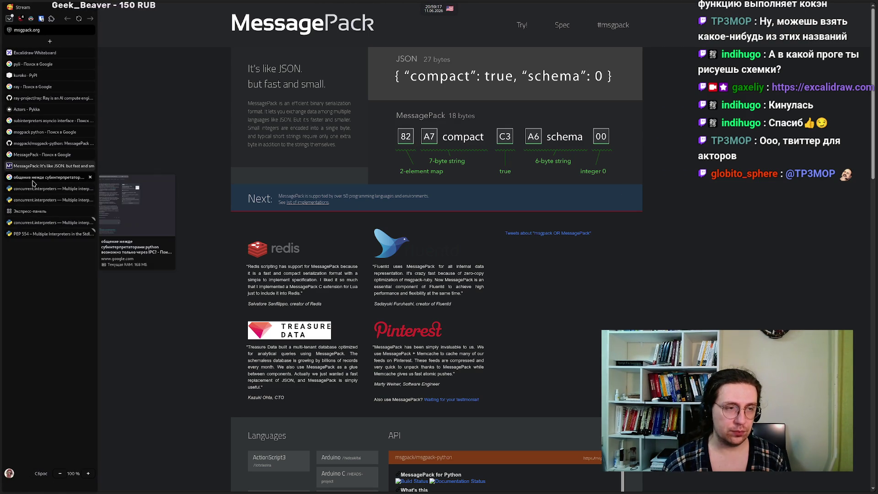
Step: Return to the Excalidraw whiteboard and draw the first message-layout box below the diagram
left_click(27, 56)
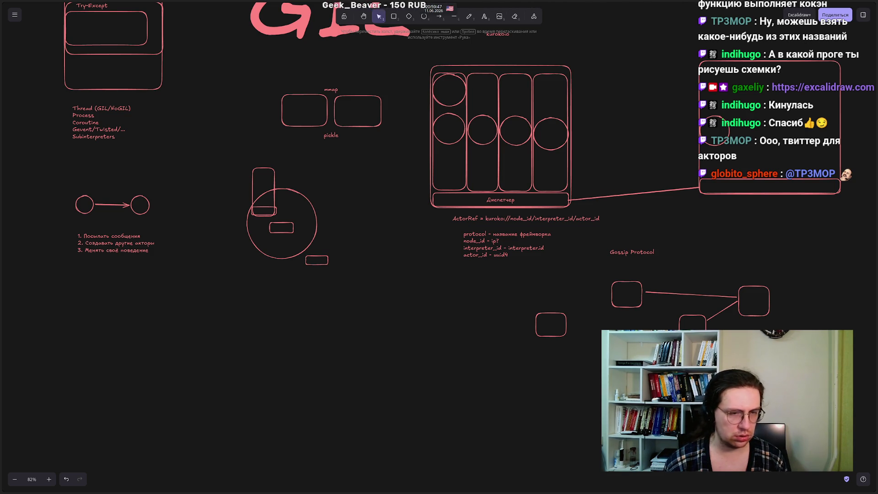
double_click(284, 371)
key("Escape")
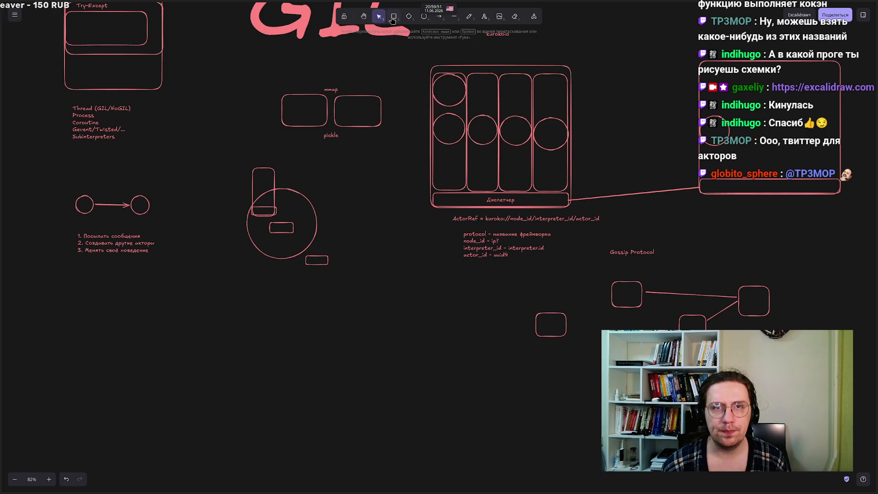
key("r")
left_click_drag(298, 400, 306, 396)
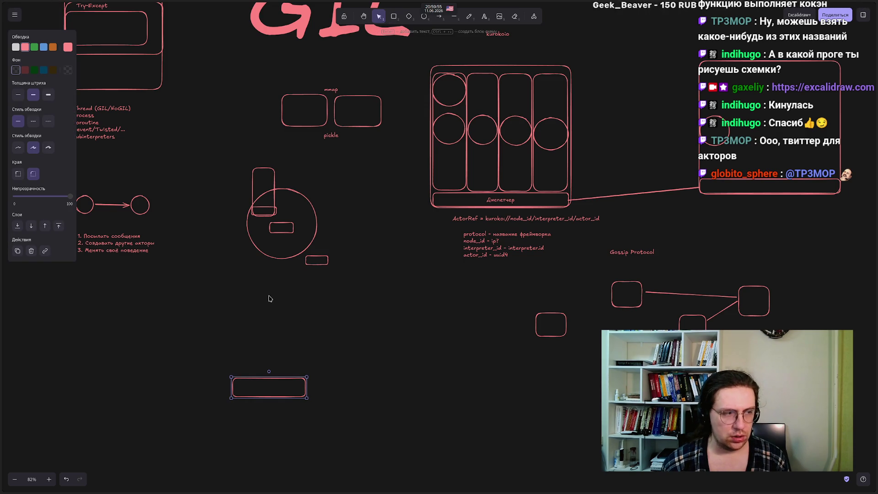
Step: Add a small box and then a long wide box to the right of the first one
scroll(261, 283, "down", 3)
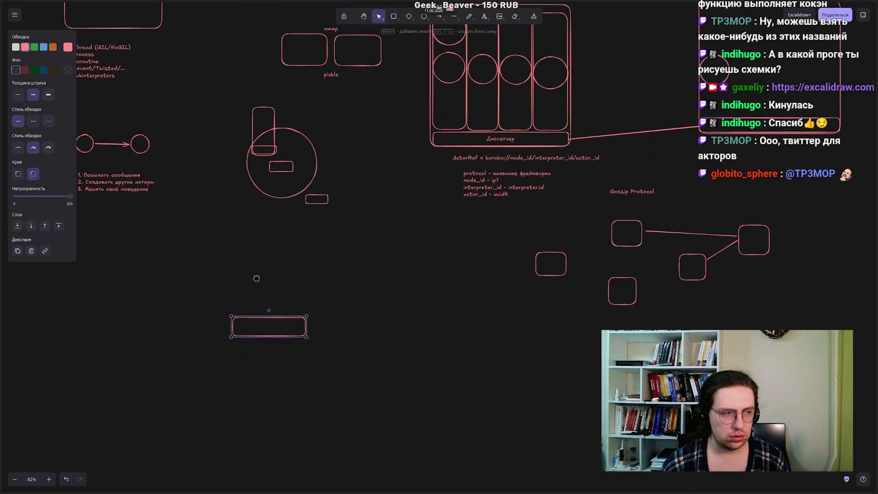
mouse_move(3, 274)
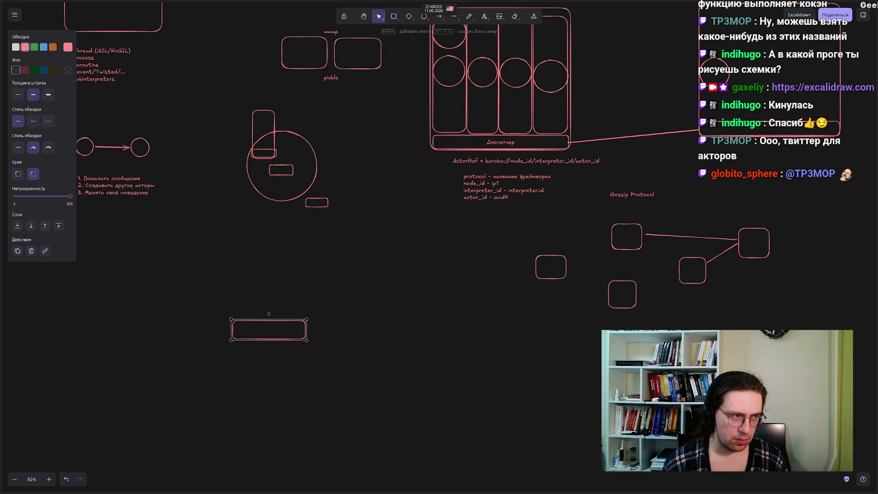
left_click(394, 20)
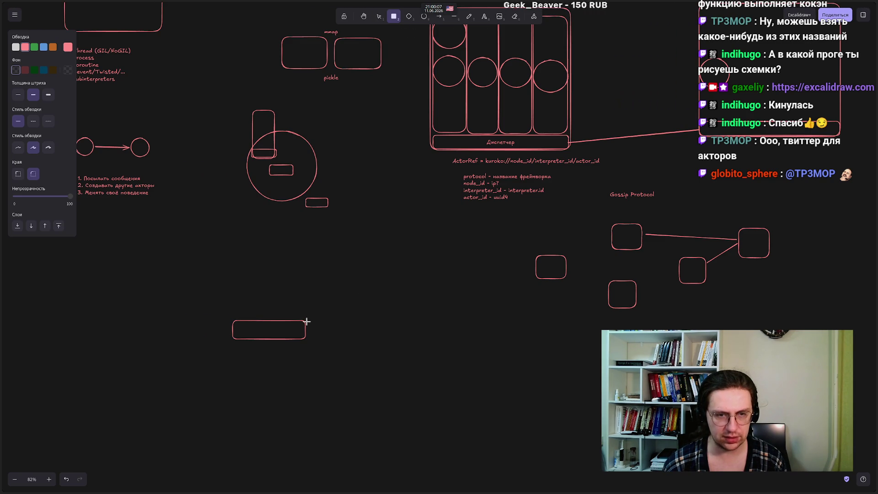
left_click_drag(306, 321, 328, 341)
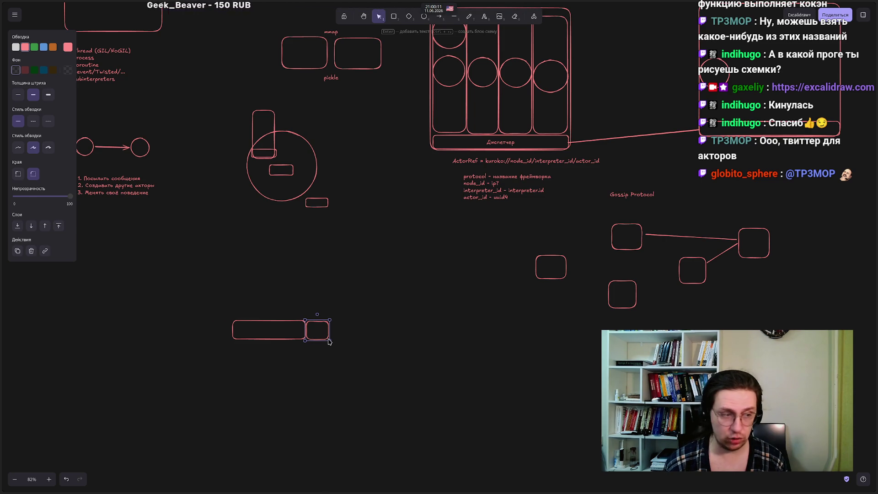
left_click(395, 19)
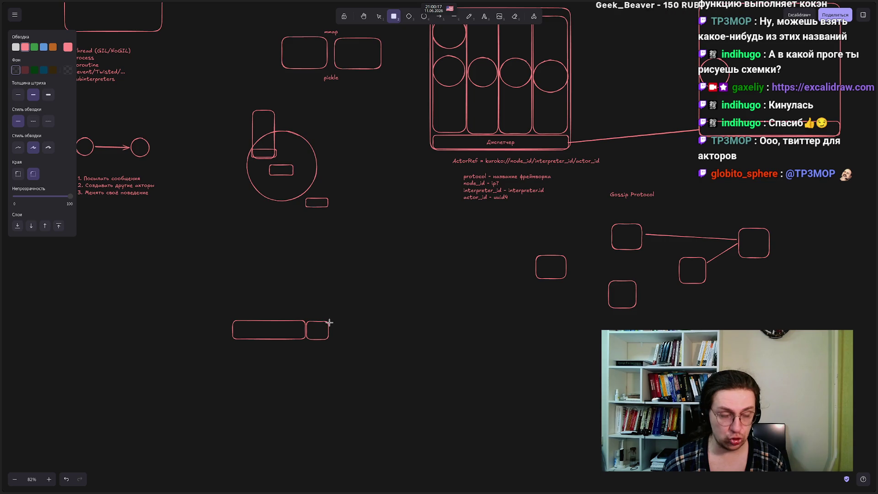
mouse_move(329, 323)
left_mouse_down()
mouse_move(378, 337)
mouse_move(491, 341)
left_mouse_up()
Step: Label the boxes 'messagepack (предположительно)', 'Type' and 'length', switching between Russian and English layouts
double_click(383, 337)
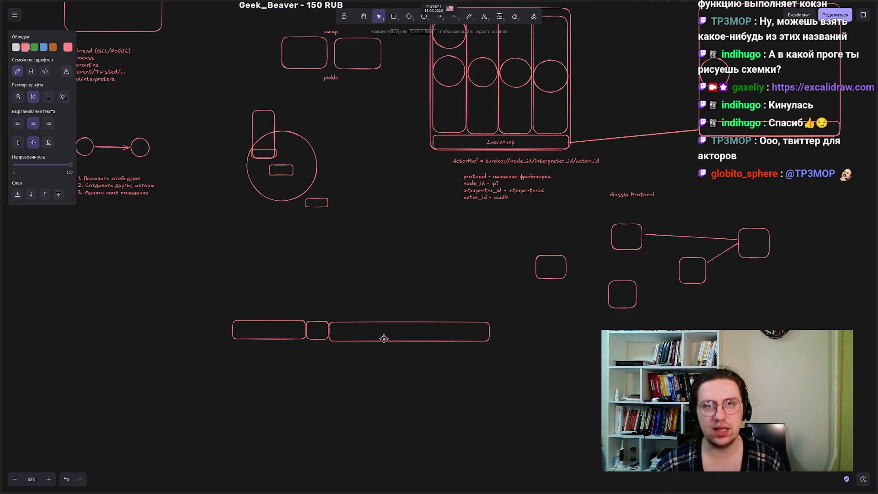
type("sess")
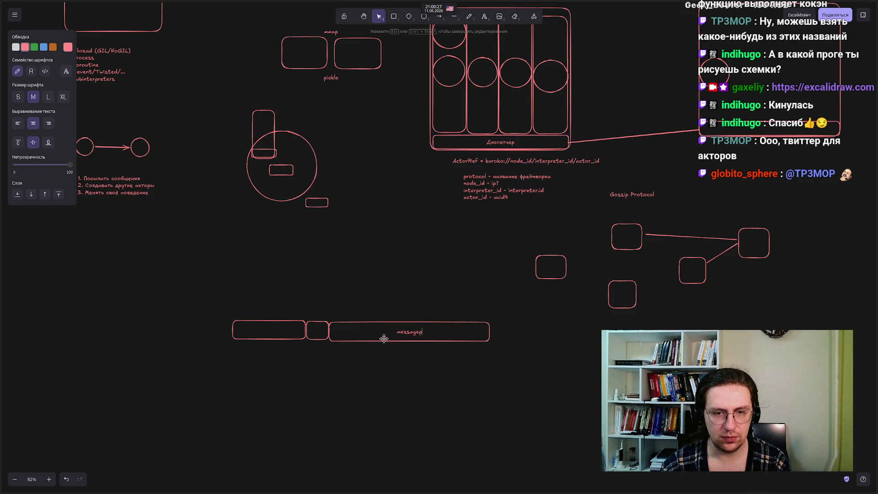
key("alt+shift")
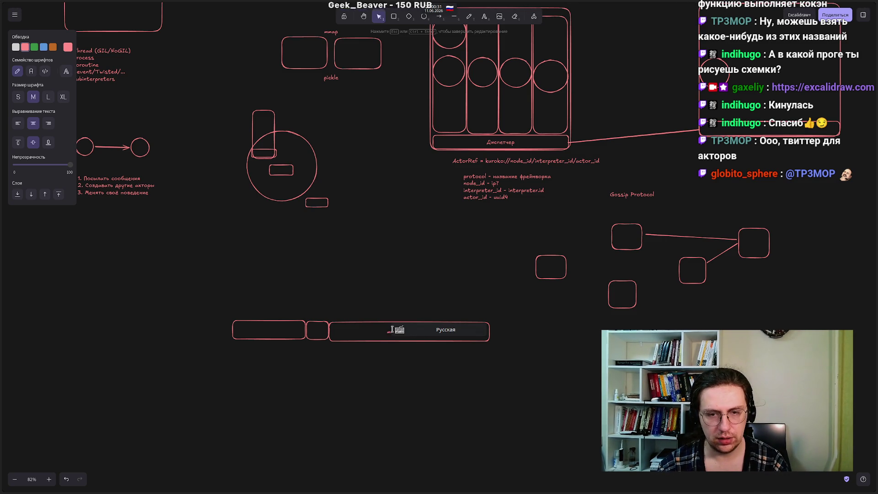
type("(предположительно)")
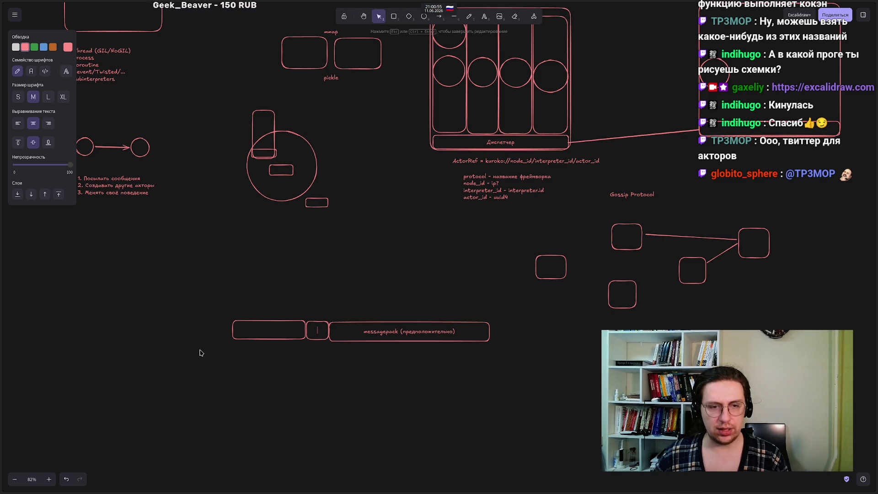
key("alt+shift")
type("Type")
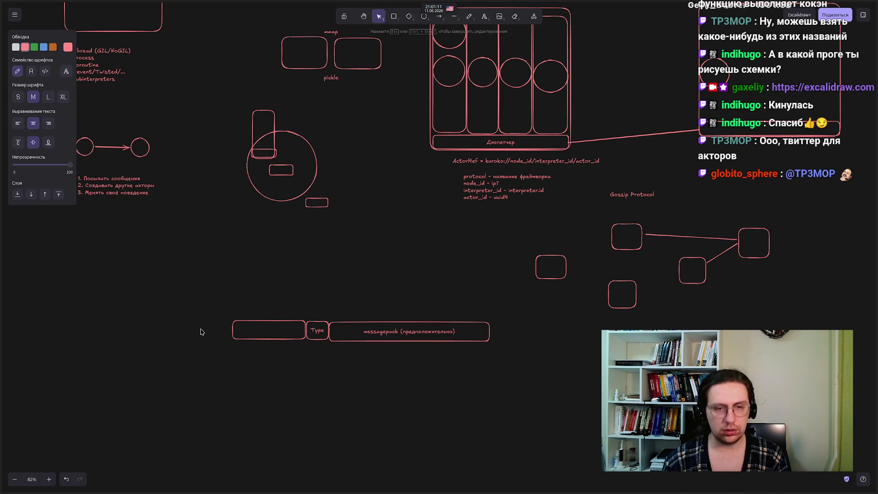
type("length")
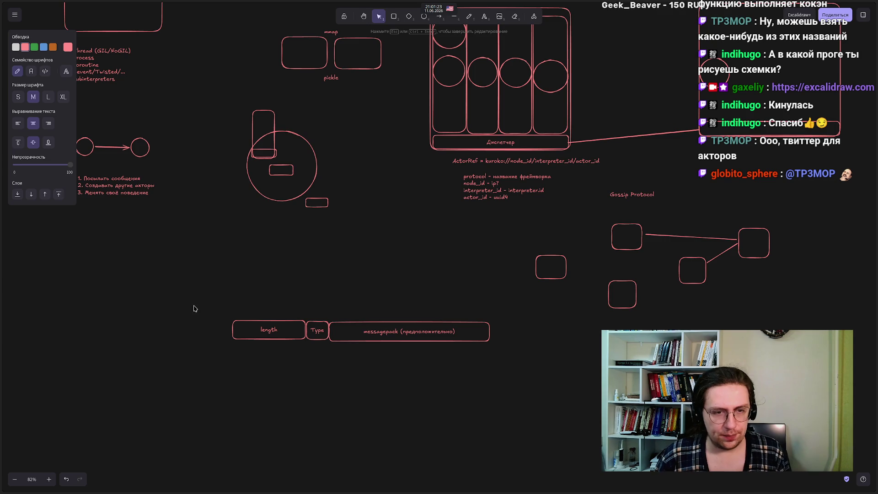
left_click(194, 309)
left_click_drag(198, 302, 541, 370)
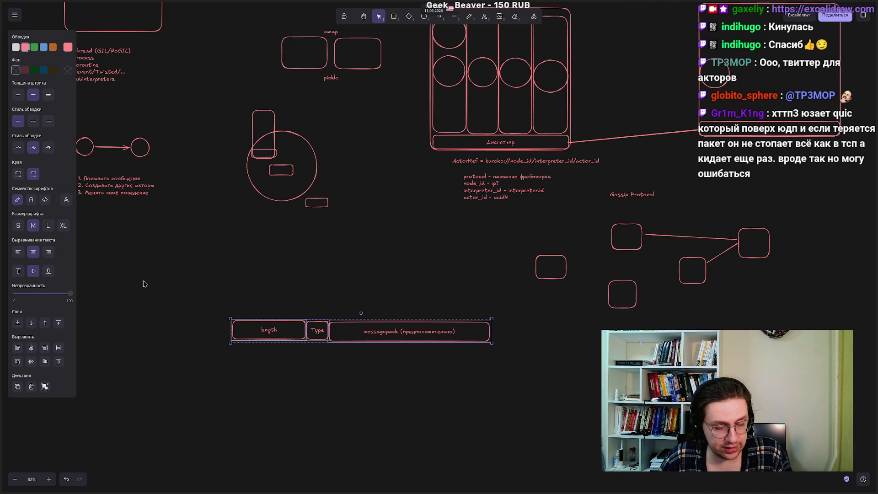
left_click(159, 297)
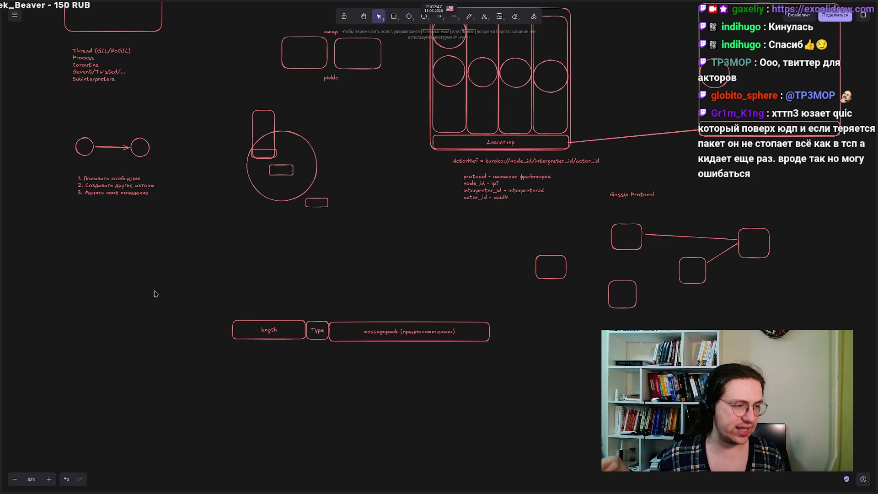
mouse_move(155, 294)
left_mouse_down()
mouse_move(330, 343)
mouse_move(559, 385)
left_mouse_up()
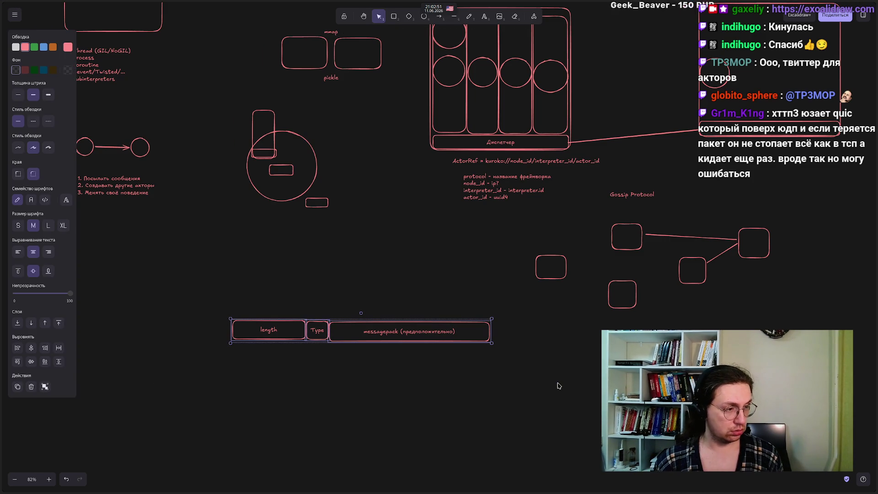
mouse_move(614, 416)
left_mouse_down()
mouse_move(265, 339)
mouse_move(151, 268)
mouse_move(307, 363)
mouse_move(166, 323)
mouse_move(261, 263)
mouse_move(161, 283)
mouse_move(161, 270)
mouse_move(272, 353)
mouse_move(526, 400)
left_mouse_up()
left_click(525, 400)
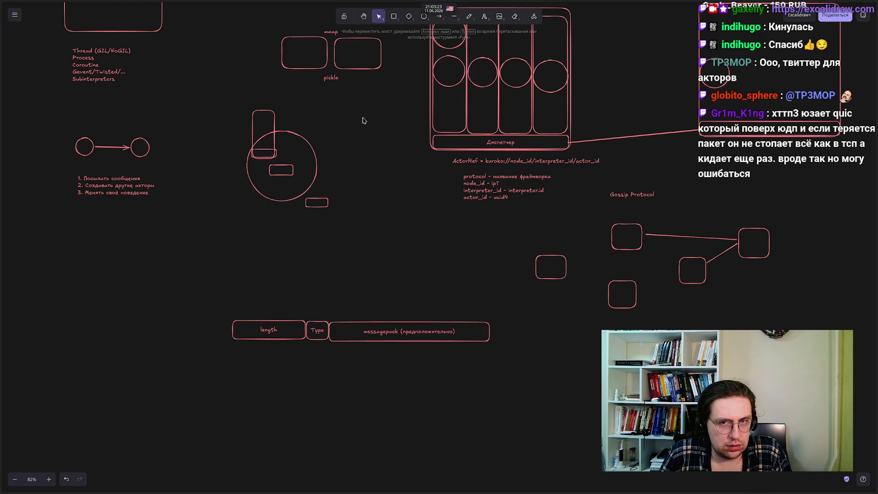
Step: Narrow the Диспетчер box from its left edge so it occupies only the right corner
left_click(456, 140)
scroll(383, 231, "up", 2)
scroll(382, 231, "right", 3)
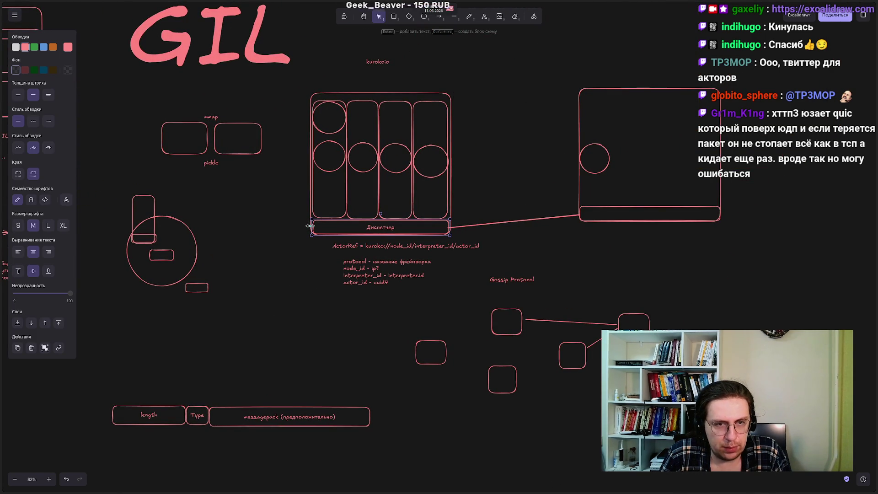
left_click_drag(311, 225, 378, 227)
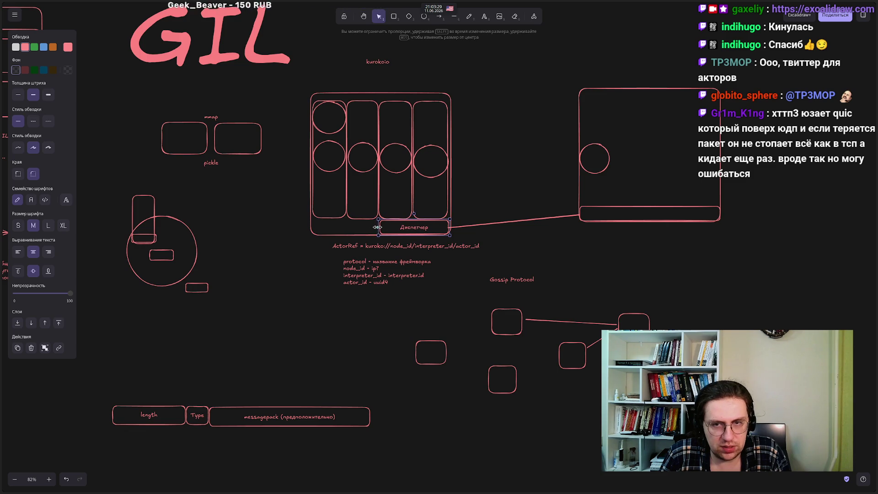
Step: Narrow the right-hand box's bottom strip from its left edge toward its right end
left_click(588, 213)
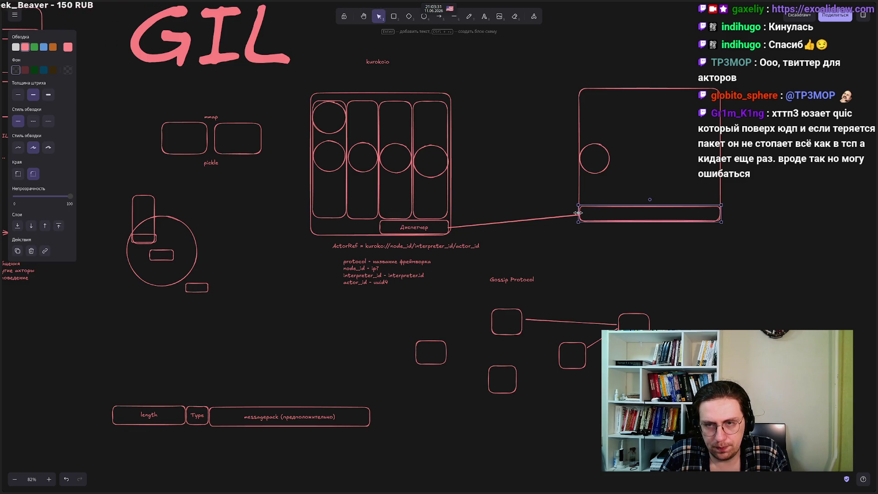
mouse_move(586, 213)
left_mouse_down()
mouse_move(666, 212)
mouse_move(648, 211)
left_mouse_up()
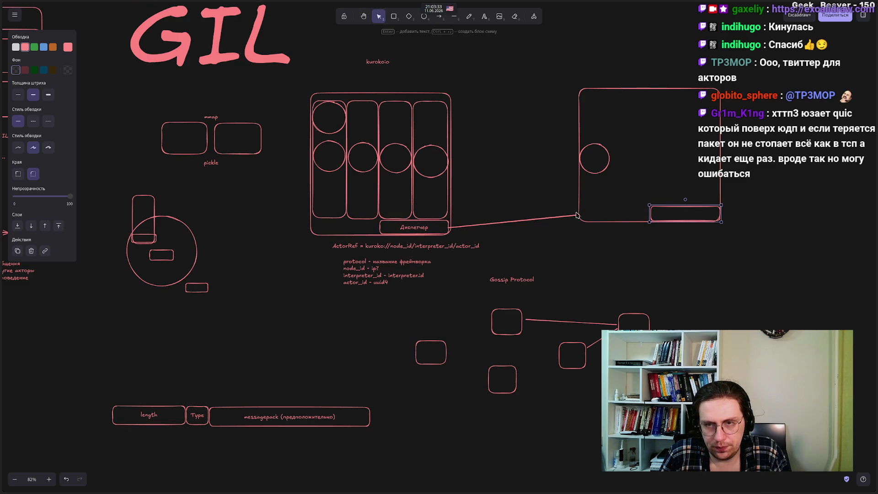
left_click(496, 180)
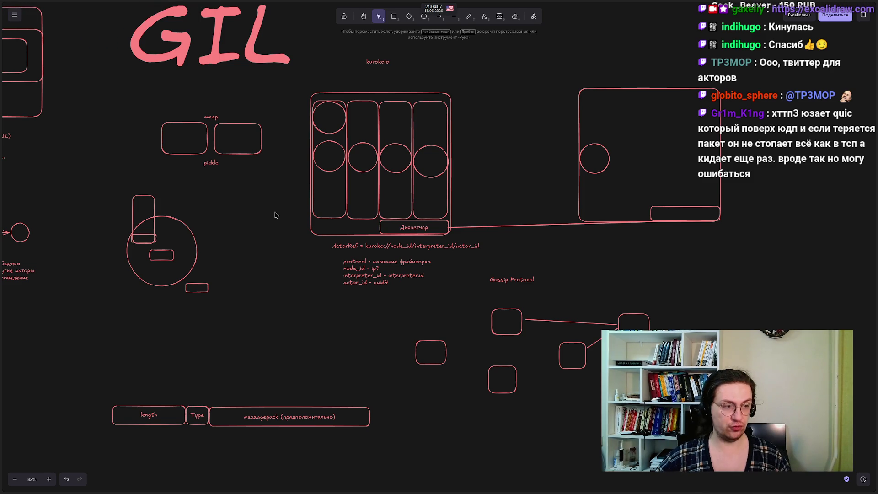
left_click_drag(540, 51, 787, 305)
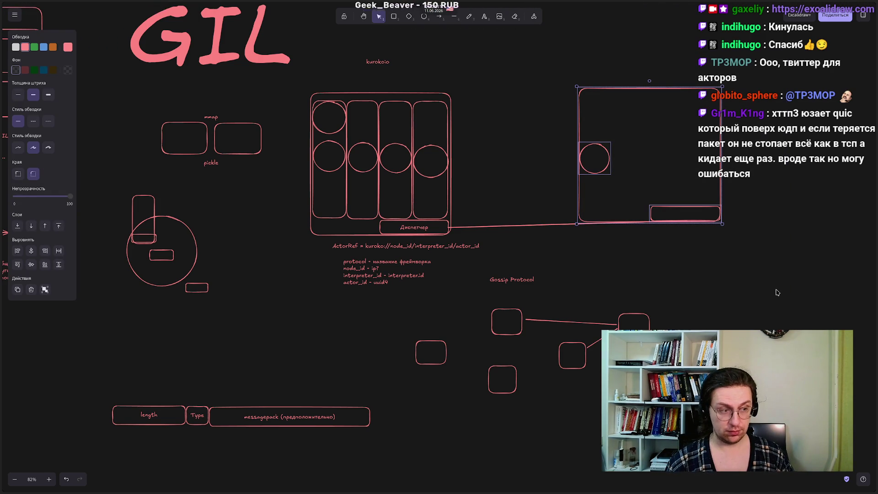
left_click(776, 292)
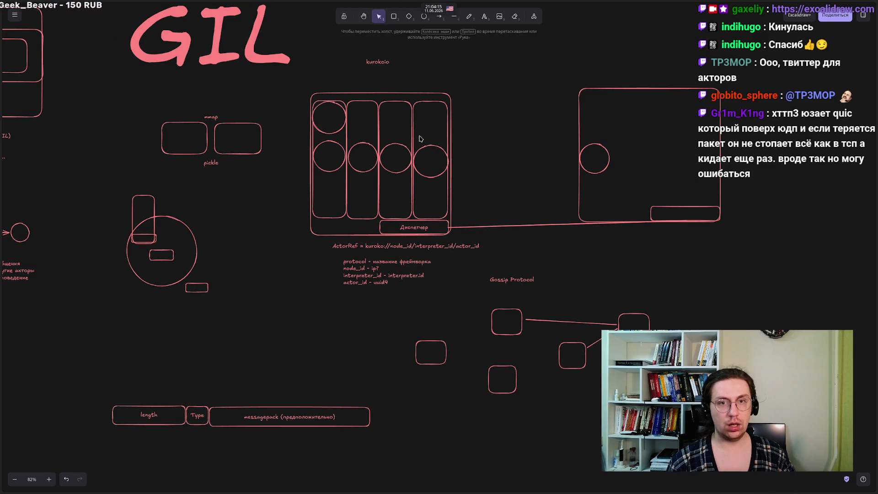
mouse_move(353, 72)
left_mouse_down()
mouse_move(460, 118)
mouse_move(487, 118)
left_mouse_up()
left_click_drag(569, 79, 626, 133)
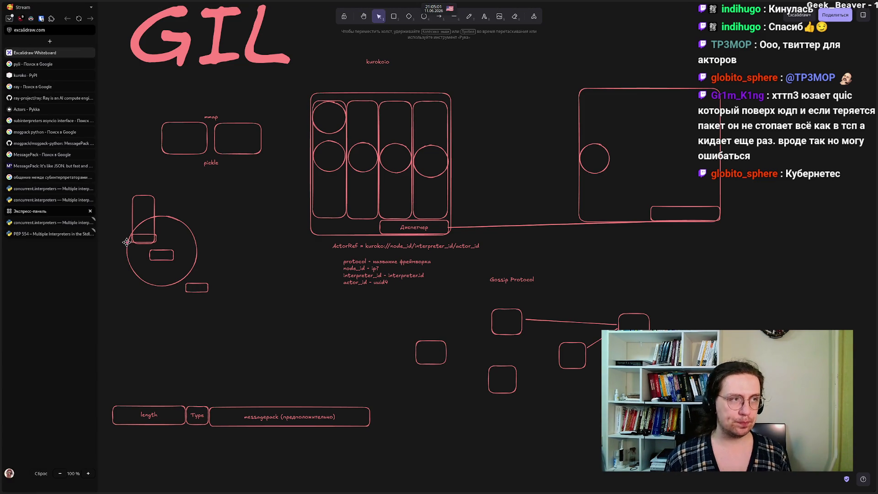
scroll(279, 263, "down", 1)
scroll(281, 264, "up", 1)
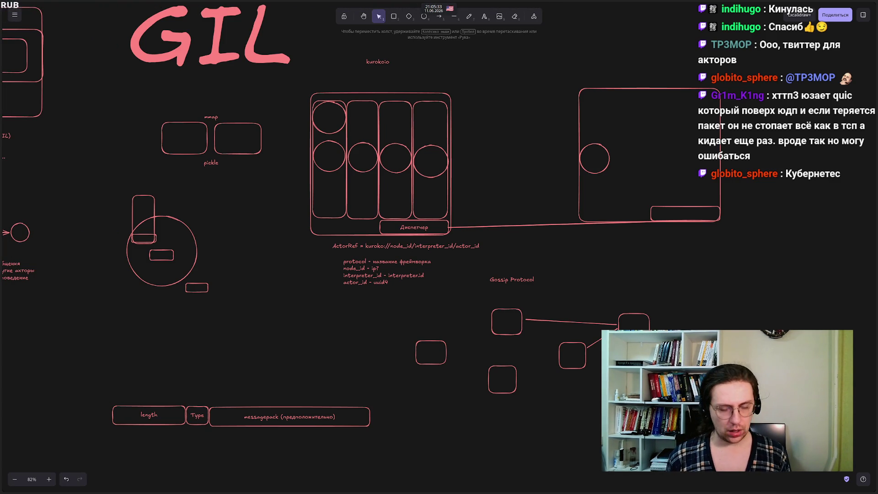
Step: Pan the board to bring the actor-basics circles-and-arrow sketch into view
mouse_move(137, 329)
left_mouse_down()
mouse_move(191, 341)
mouse_move(450, 306)
left_mouse_up()
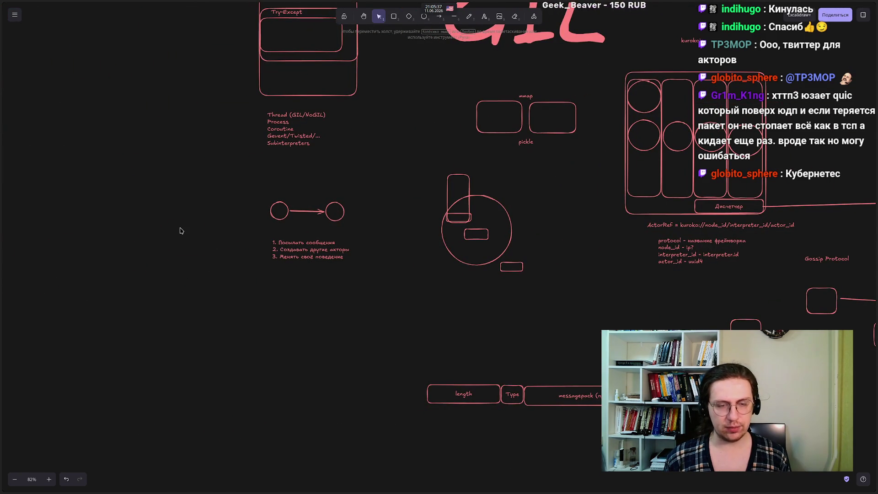
left_click_drag(231, 182, 365, 237)
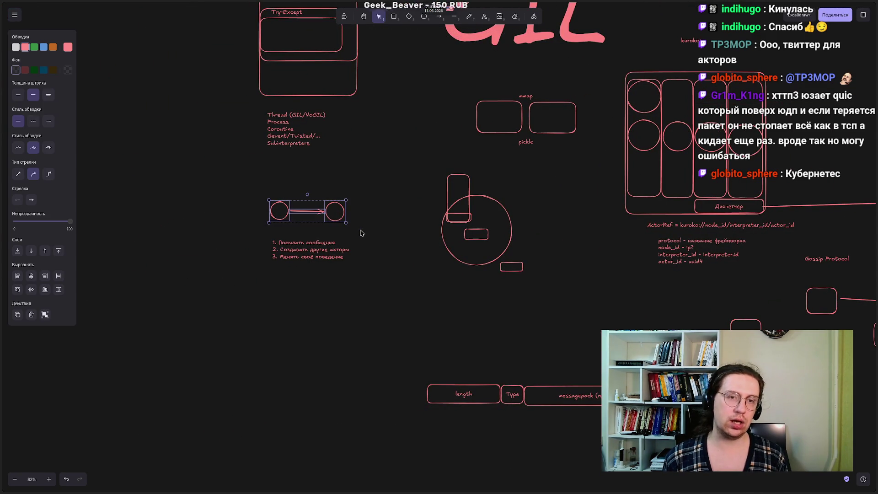
left_click(244, 313)
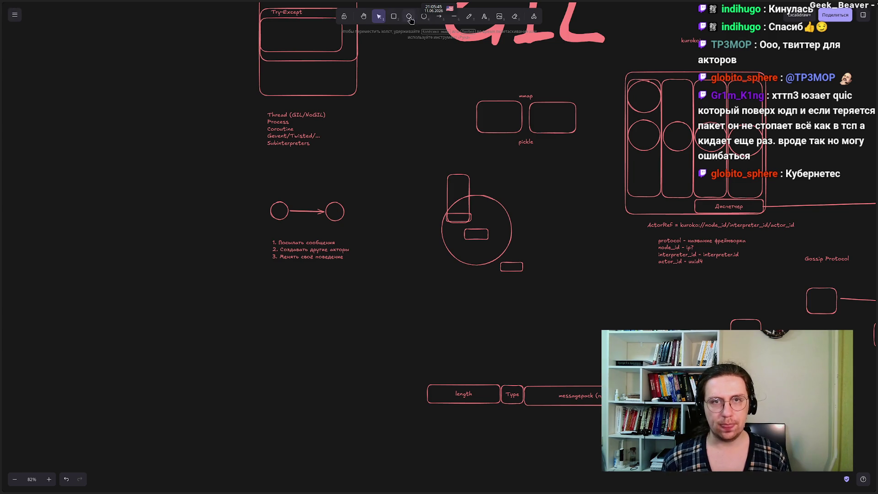
Step: Draw a small circle left of the length box, discarding a briefly drawn rectangle
left_click(391, 16)
left_click_drag(328, 361, 373, 396)
left_click(321, 340)
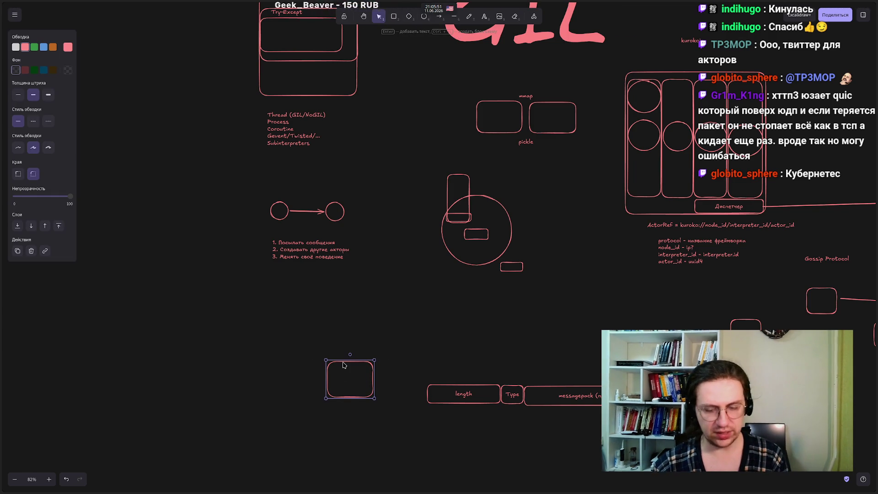
key("Escape")
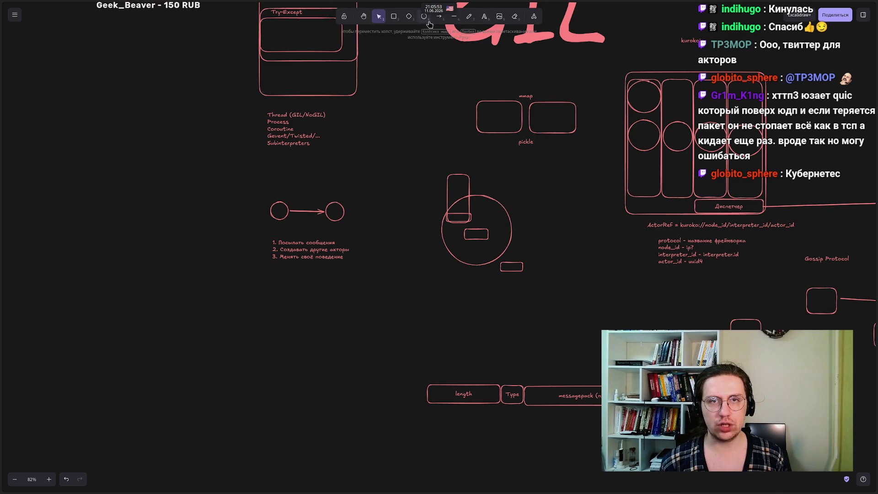
left_click(423, 16)
left_click_drag(338, 365, 357, 388)
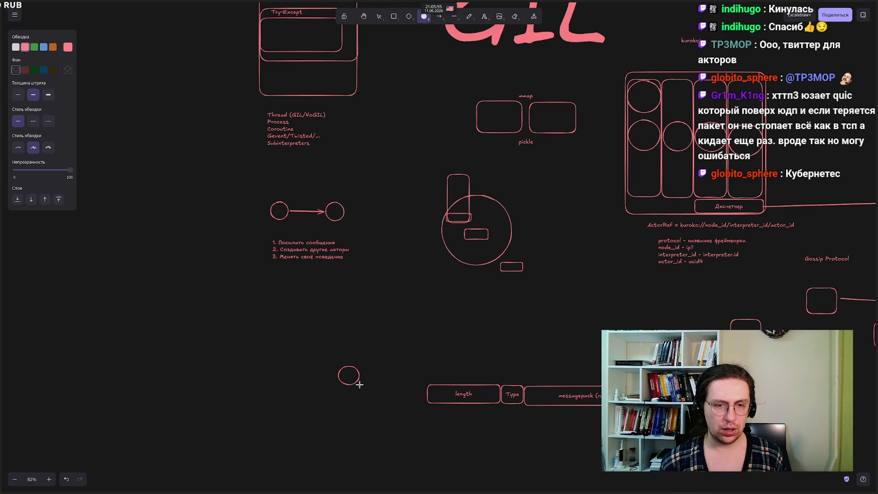
Step: Draw a second small circle above-left of the first one
key("Escape")
left_click(422, 17)
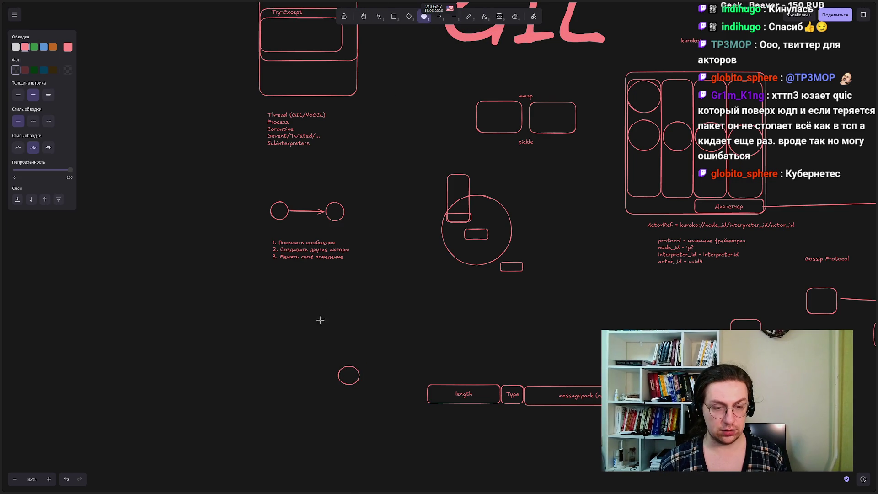
left_click_drag(302, 314, 322, 332)
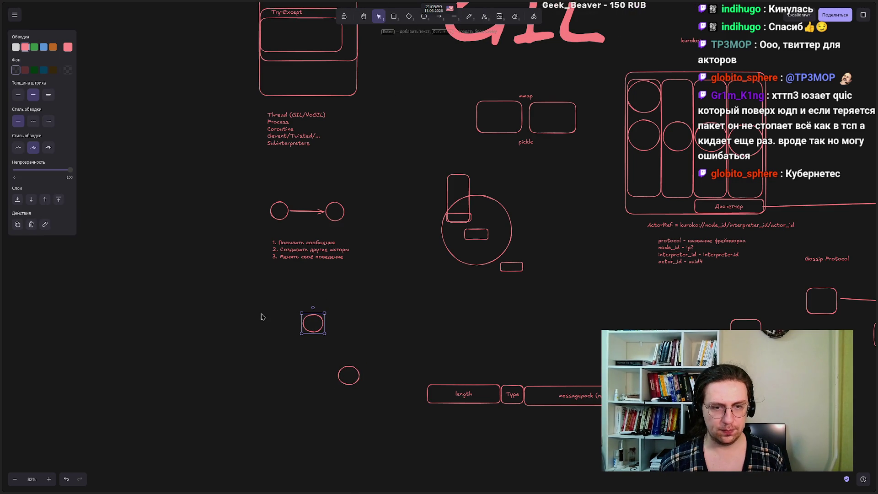
key("Escape")
Step: Draw an arrow from the upper circle down to the lower circle, then select the lower circle
key("a")
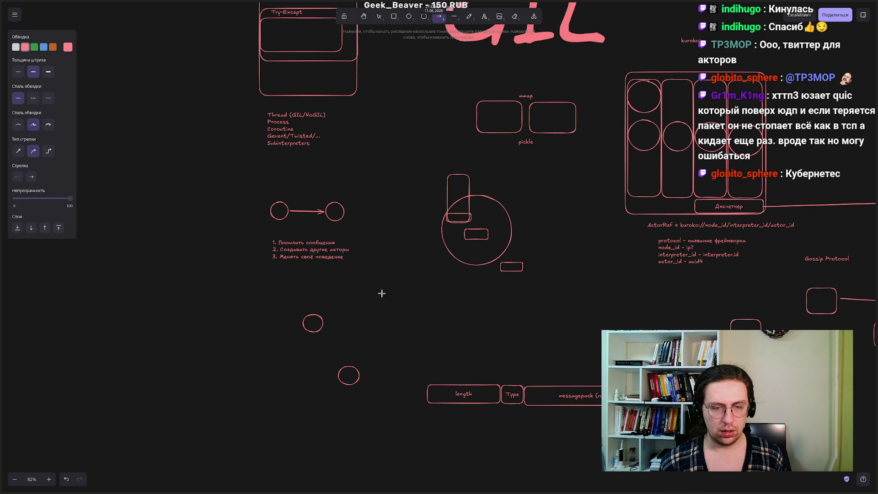
left_click_drag(314, 324, 341, 365)
left_click(287, 355)
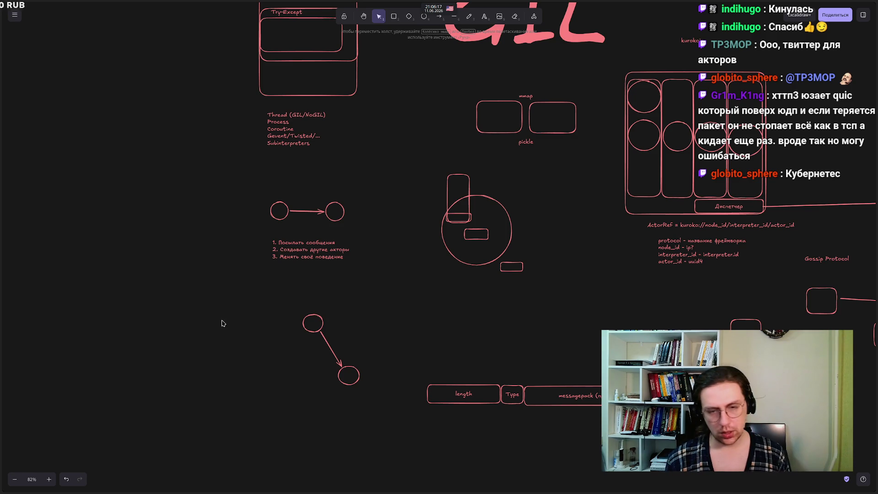
left_click_drag(305, 355, 399, 407)
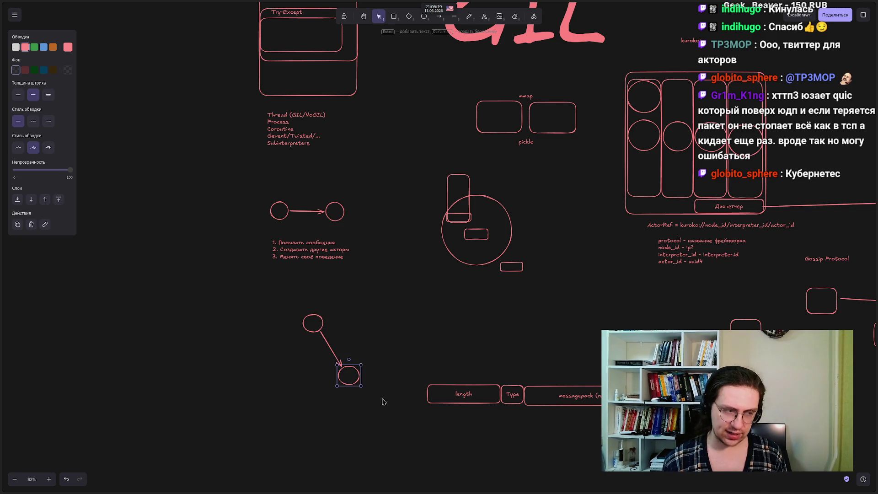
left_click_drag(273, 294, 368, 349)
left_click(297, 369)
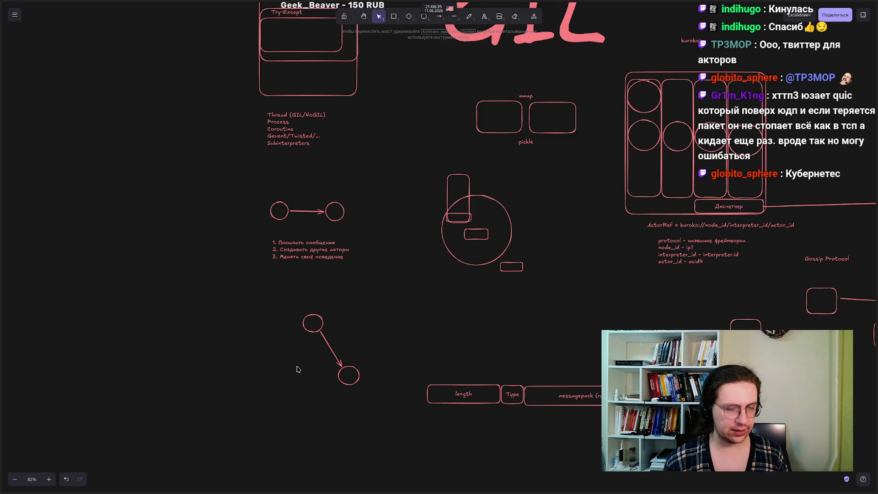
left_click(348, 366)
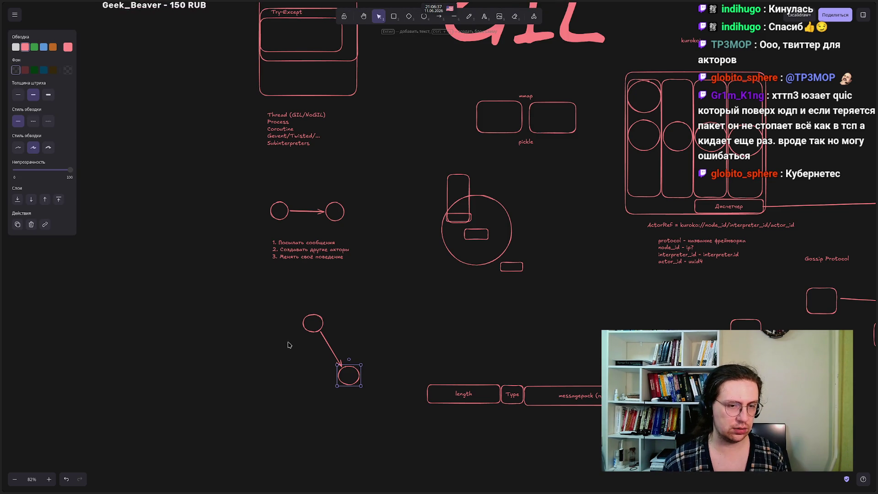
left_click_drag(311, 353, 382, 401)
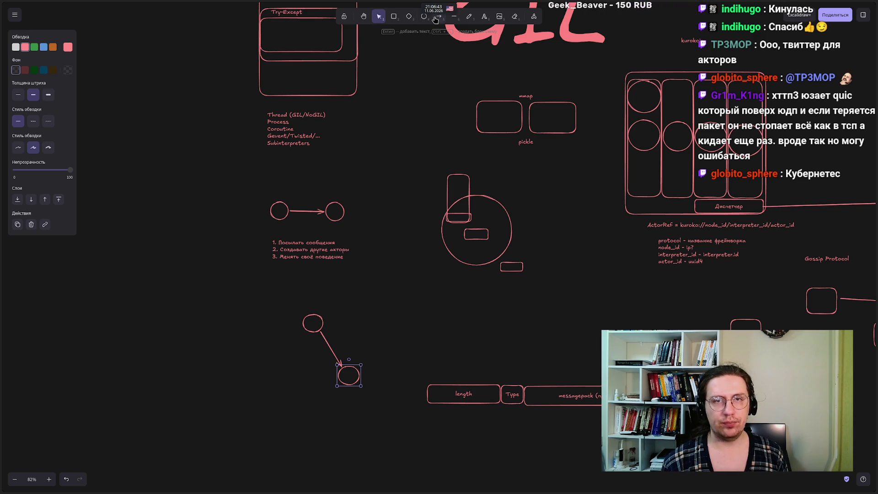
left_click_drag(289, 300, 347, 355)
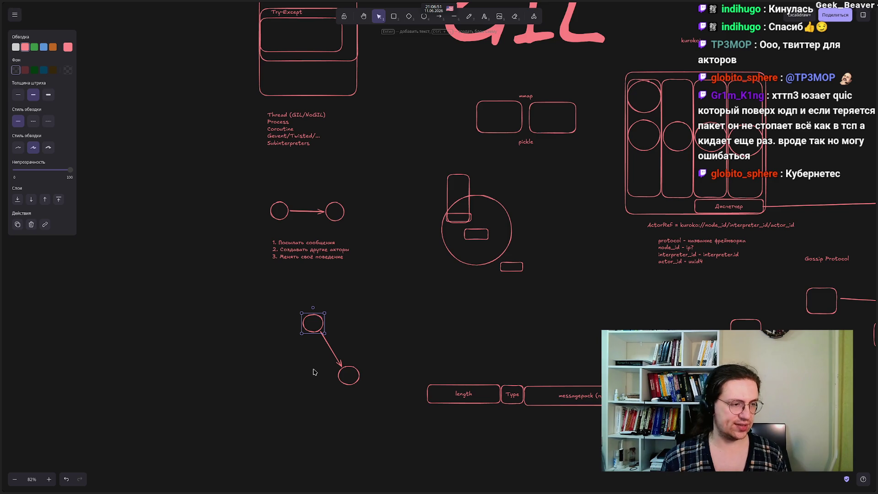
left_click_drag(313, 362, 390, 398)
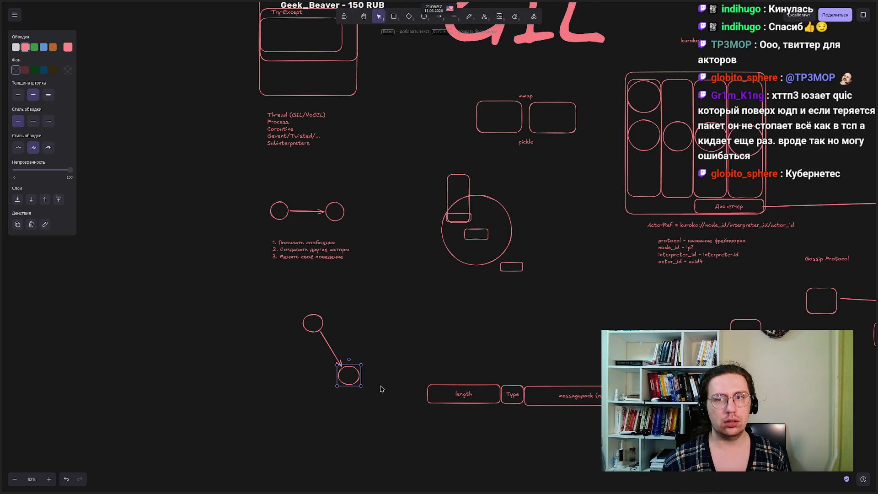
mouse_move(269, 300)
left_mouse_down()
mouse_move(343, 350)
mouse_move(361, 352)
left_mouse_up()
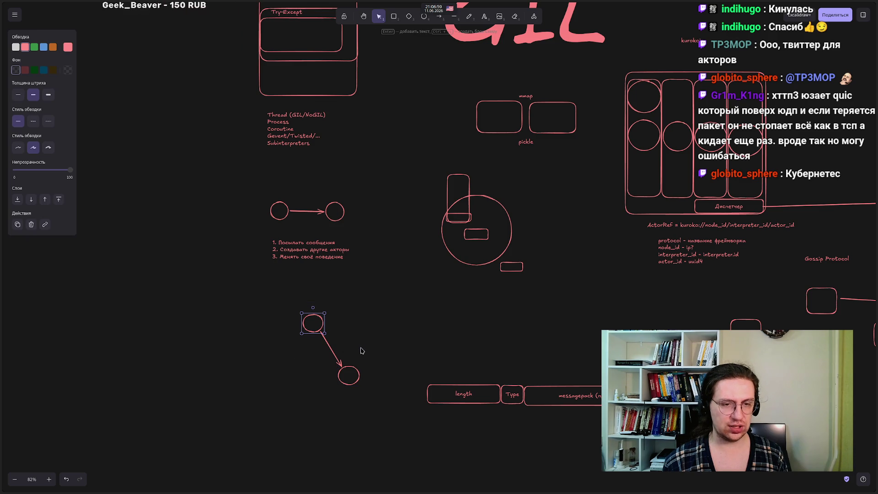
mouse_move(254, 365)
left_mouse_down()
mouse_move(345, 417)
mouse_move(403, 425)
left_mouse_up()
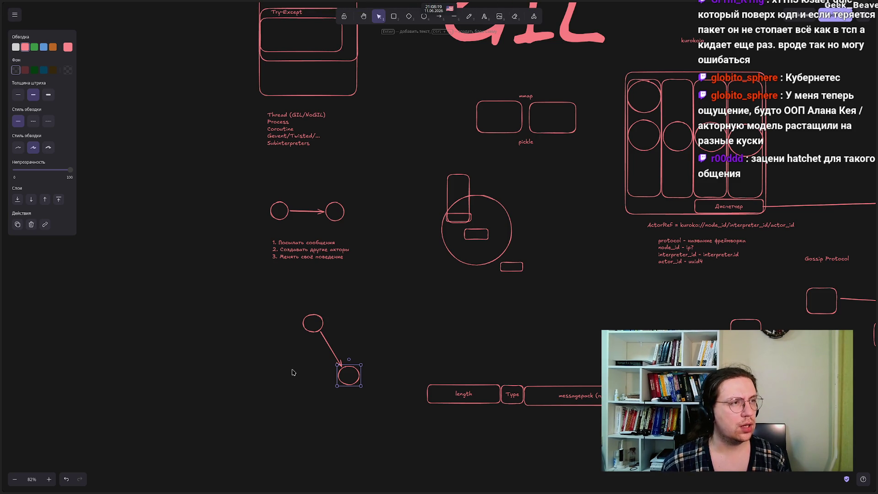
mouse_move(1, 361)
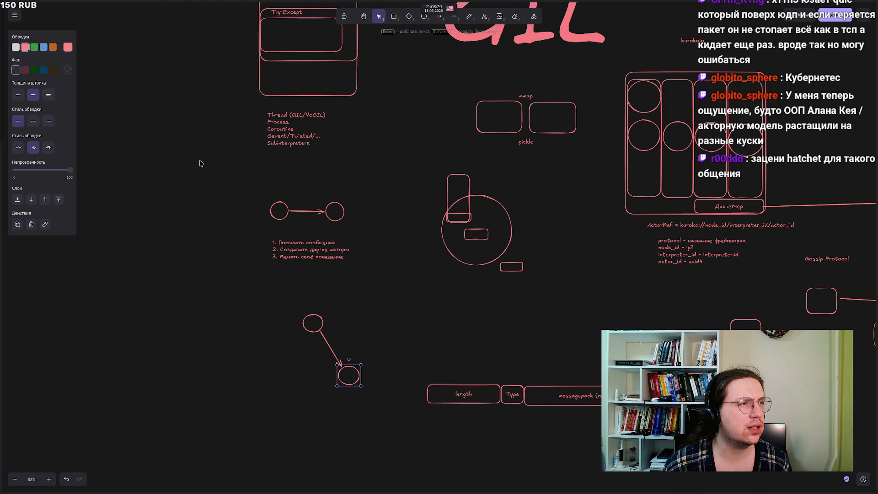
left_click(200, 163)
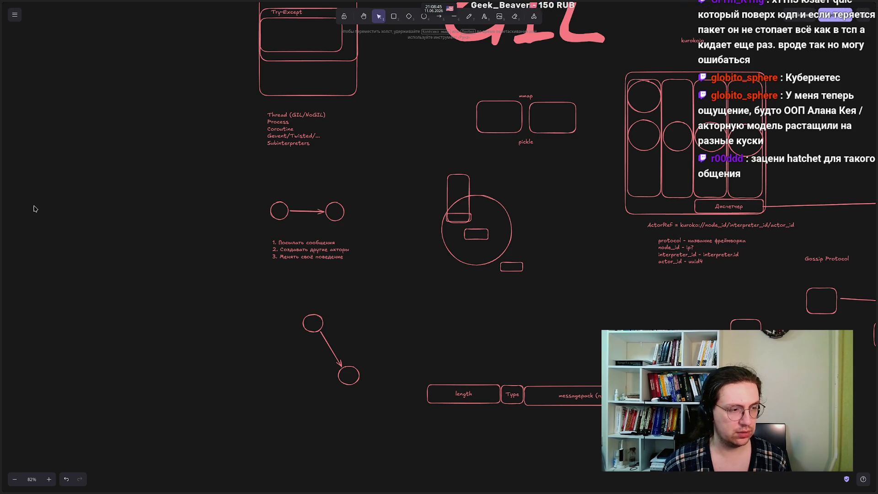
mouse_move(2, 187)
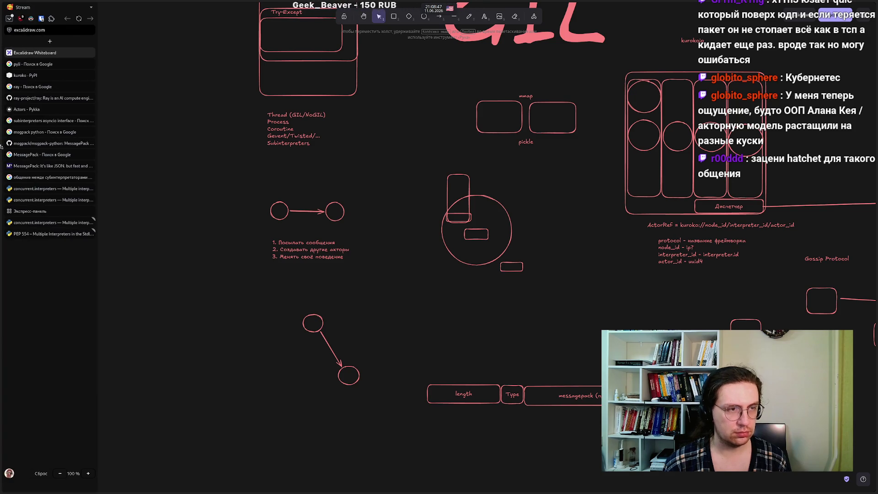
Step: Search Google for 'hatchet' in a new tab
left_click(50, 42)
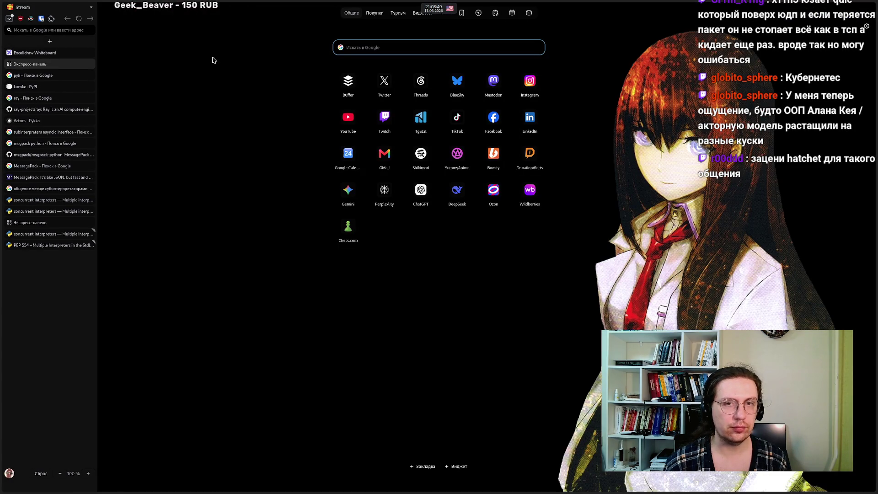
left_click(364, 46)
type("hatchet")
key("Return")
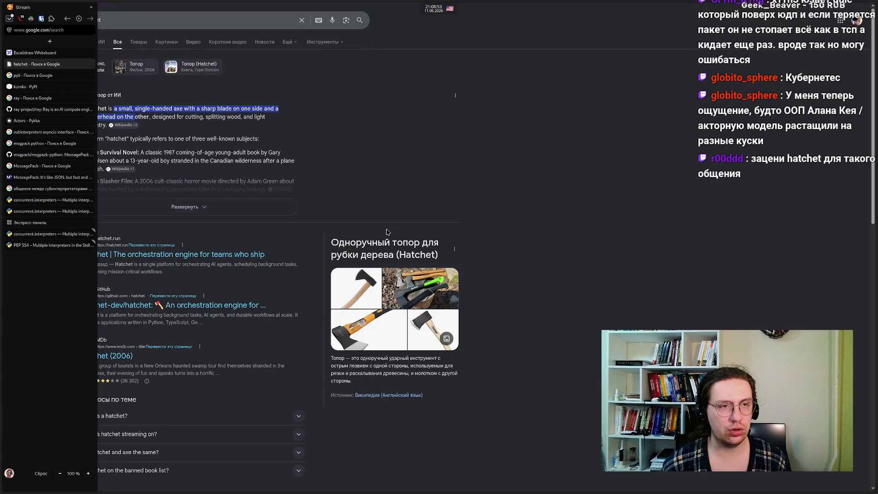
Step: Refine the Google query to 'hatchet это' in Russian and run it
left_click(182, 20)
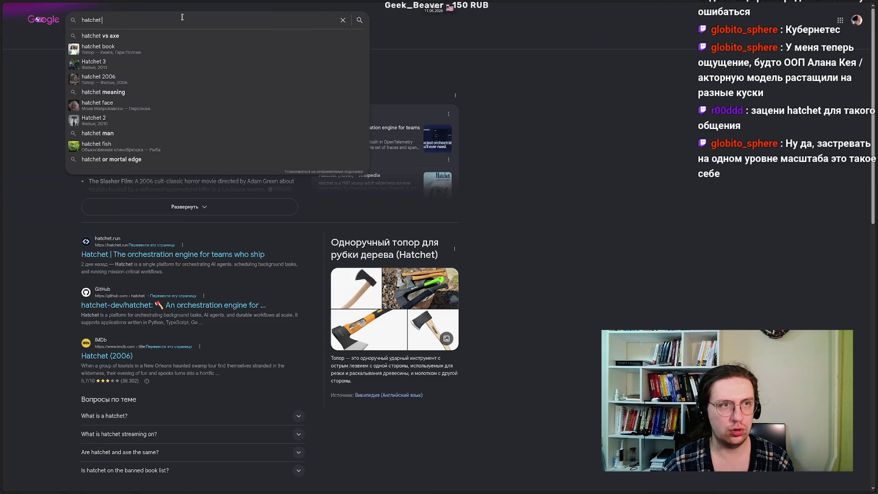
key("alt+shift")
type("это")
key("Return")
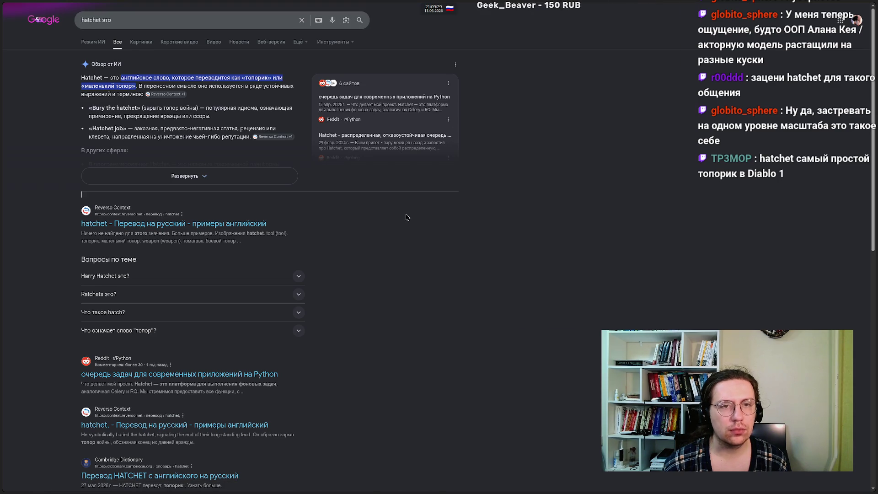
key("alt+Tab")
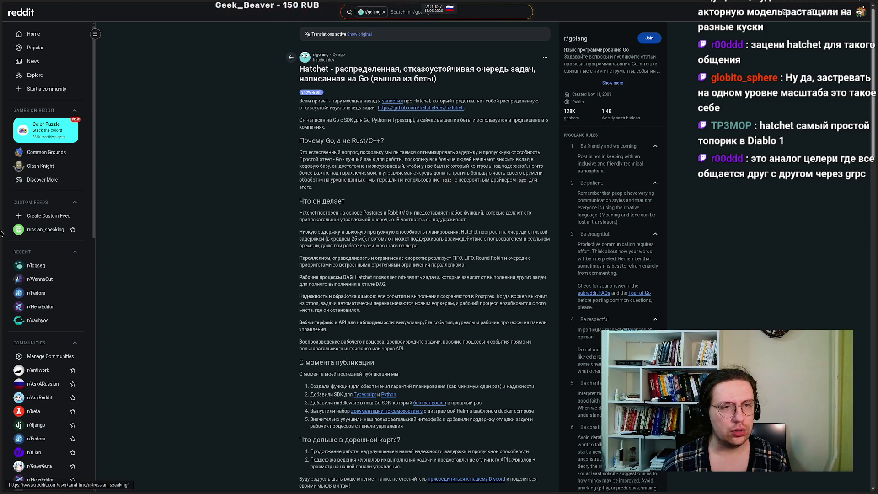
Step: Leave the Reddit Hatchet post and return to the Excalidraw whiteboard tab
mouse_move(24, 196)
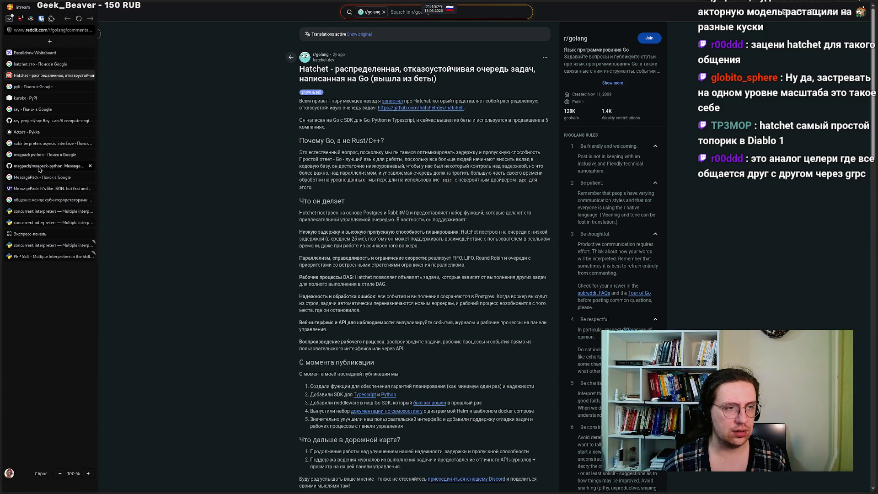
left_click(31, 55)
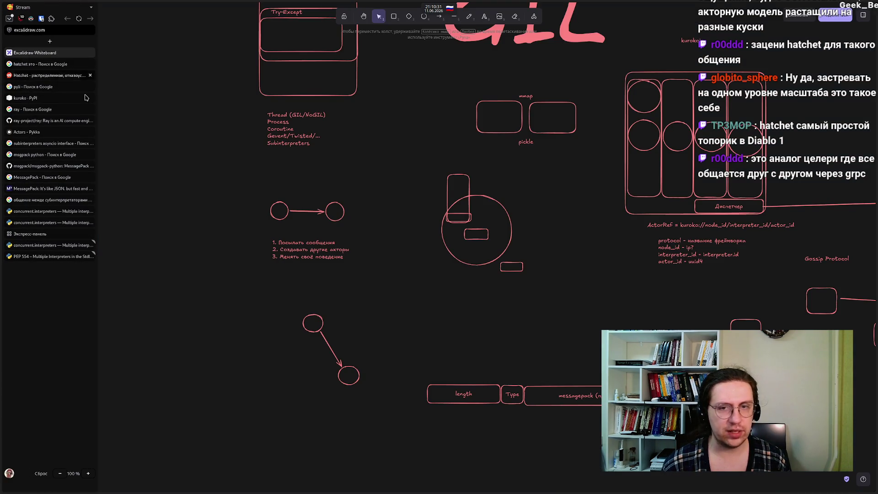
Step: Add a 'grpc/protobuf' text label just above the messagepack box
double_click(560, 375)
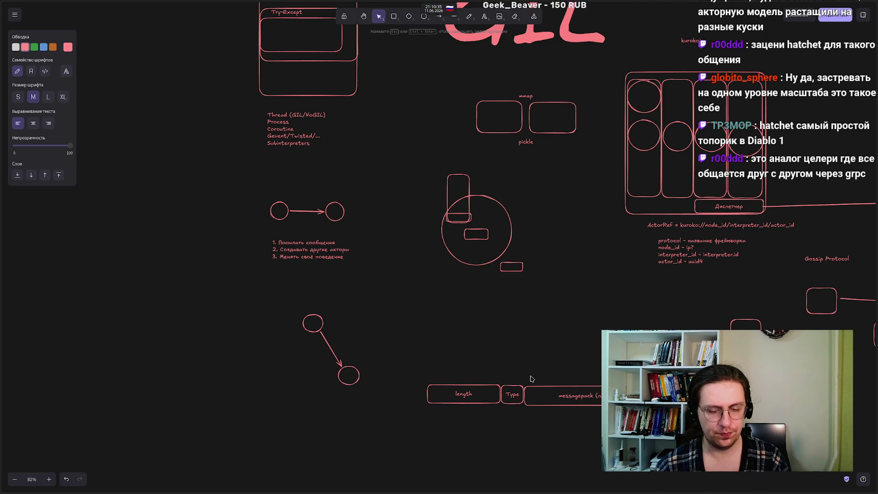
key("alt+shift")
type("grp")
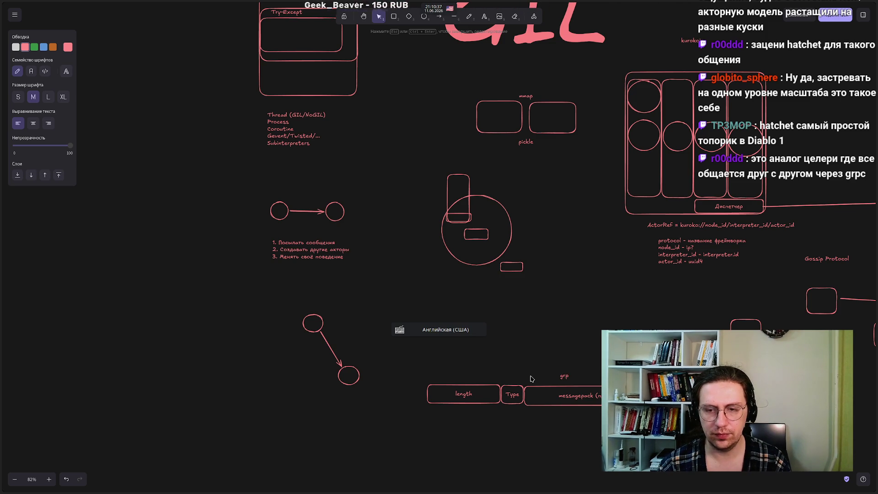
type("c/protob")
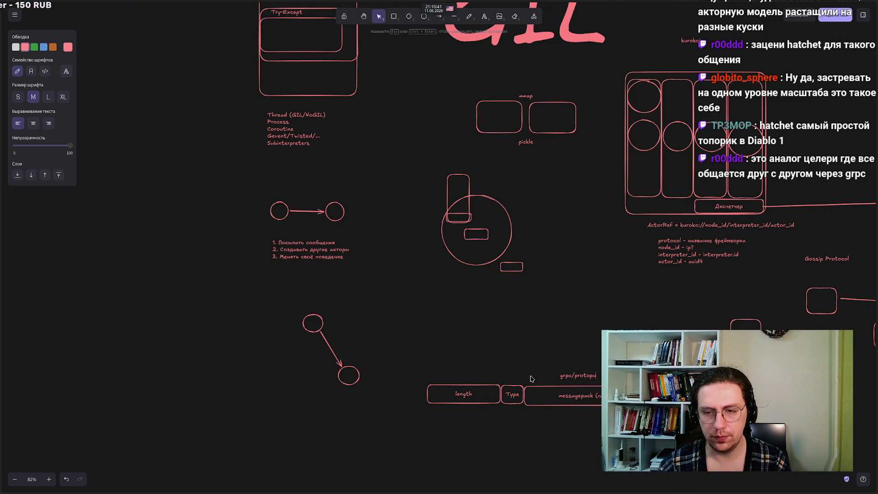
left_click(532, 378)
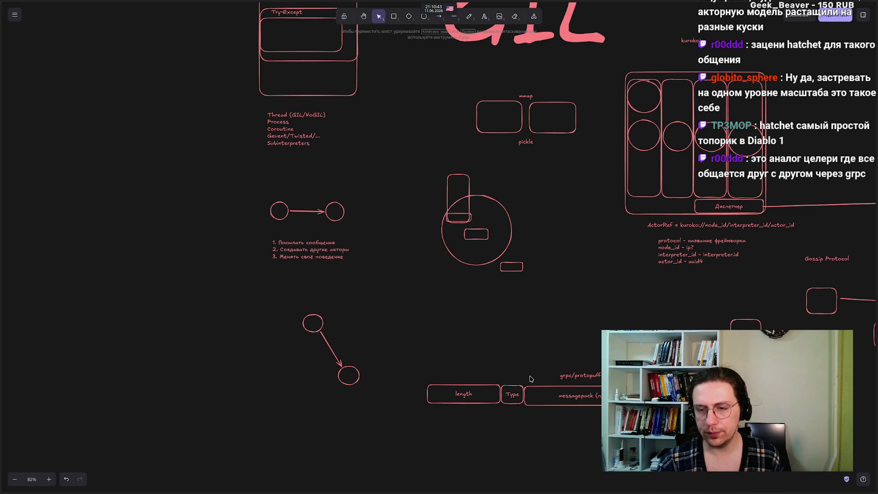
left_click(580, 378)
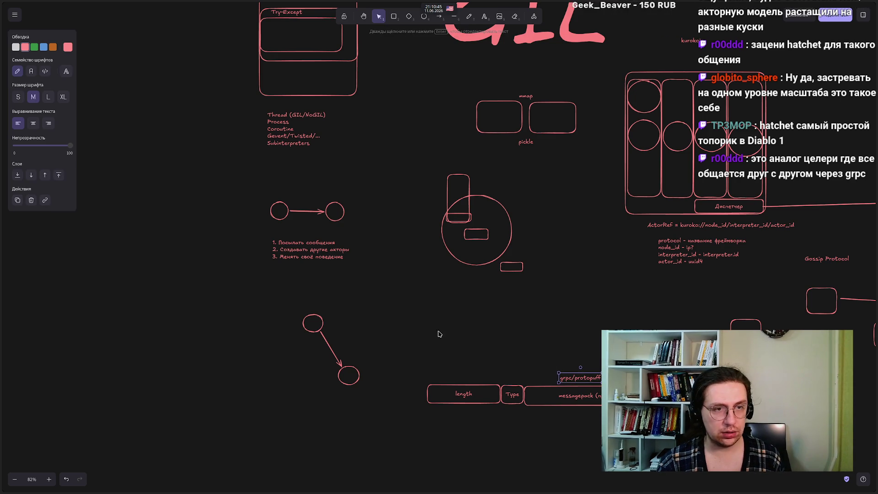
Step: Deselect the label and switch to the 'hatchet это' search results tab
left_click(102, 239)
mouse_move(2, 220)
left_click(51, 64)
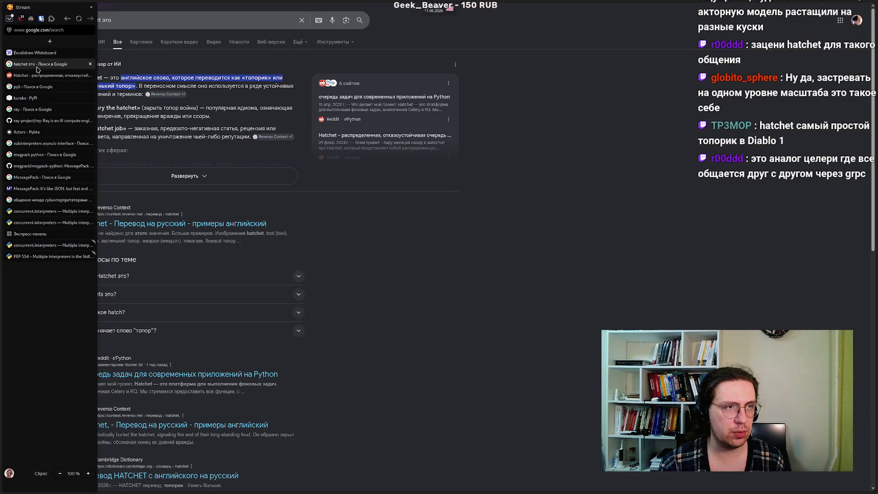
Step: Leave the 'hatchet это' Google results and return to the Excalidraw whiteboard
left_click(99, 18)
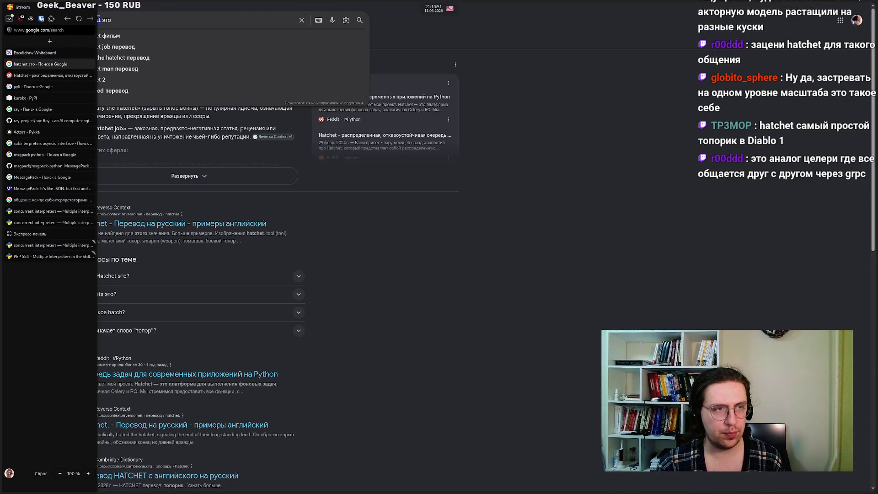
left_click(42, 53)
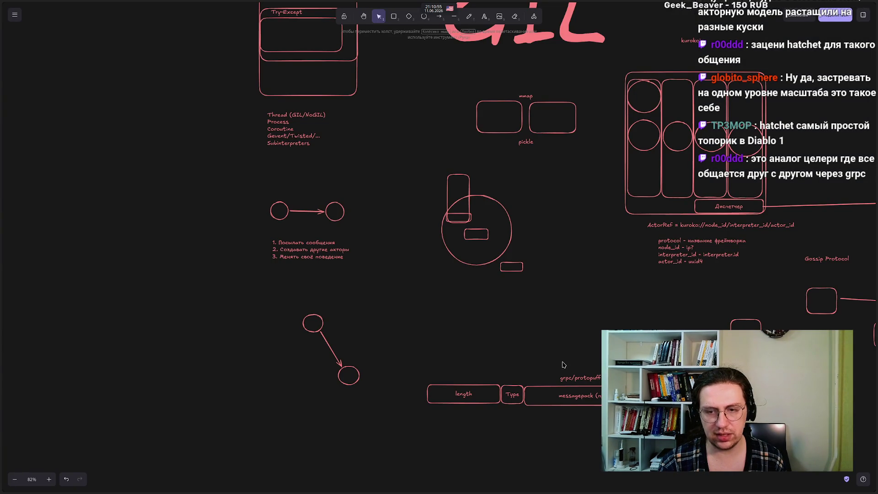
Step: Add a 'hatchet' label above the grpc/protobuf note and nudge it into place
double_click(562, 353)
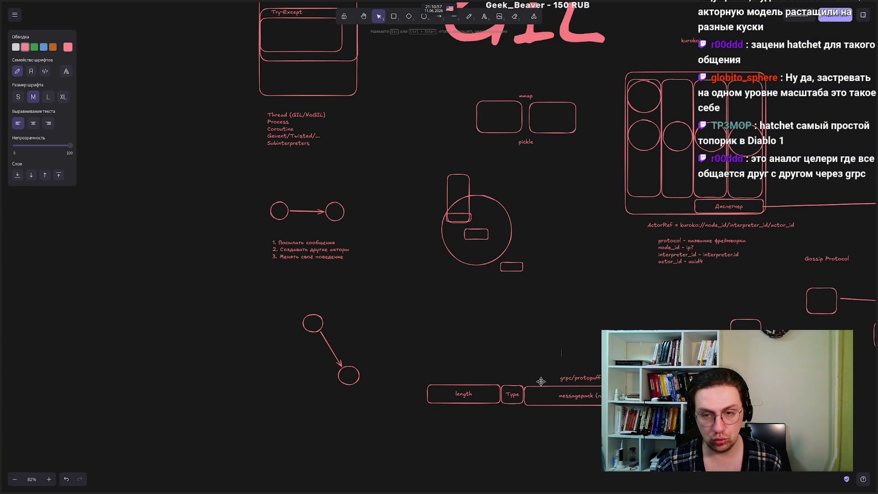
type("hatchet")
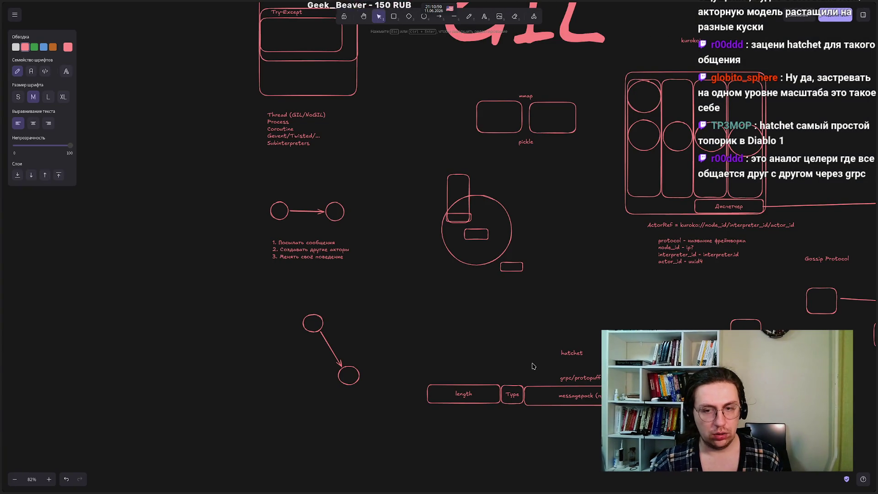
left_click(532, 366)
left_click_drag(575, 351, 574, 359)
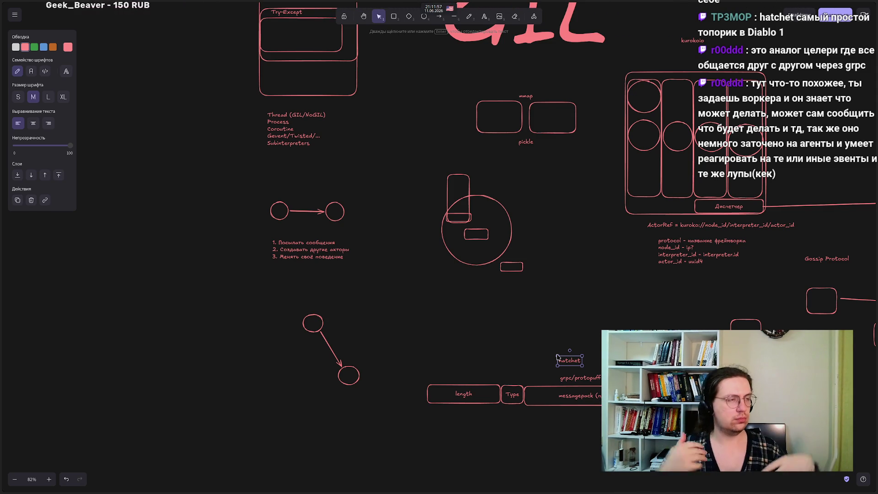
Step: Select the two-circle arrow group on the board
mouse_move(570, 4)
mouse_move(1, 183)
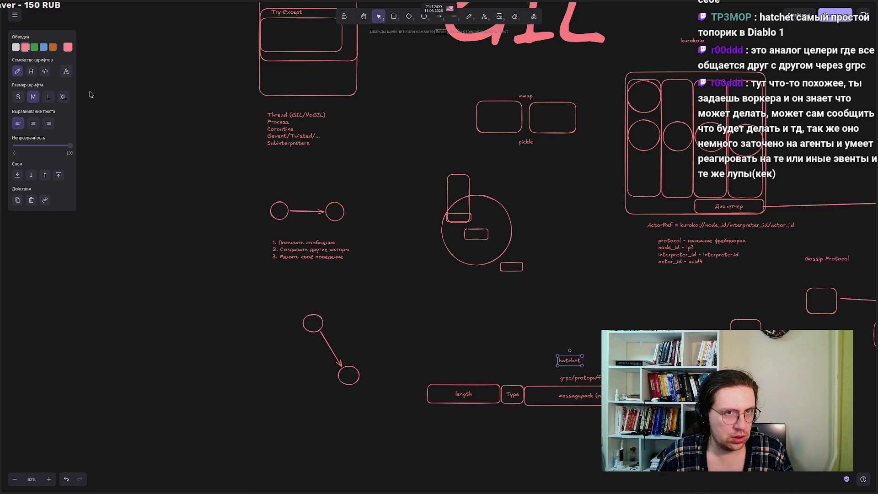
left_click_drag(241, 185, 364, 239)
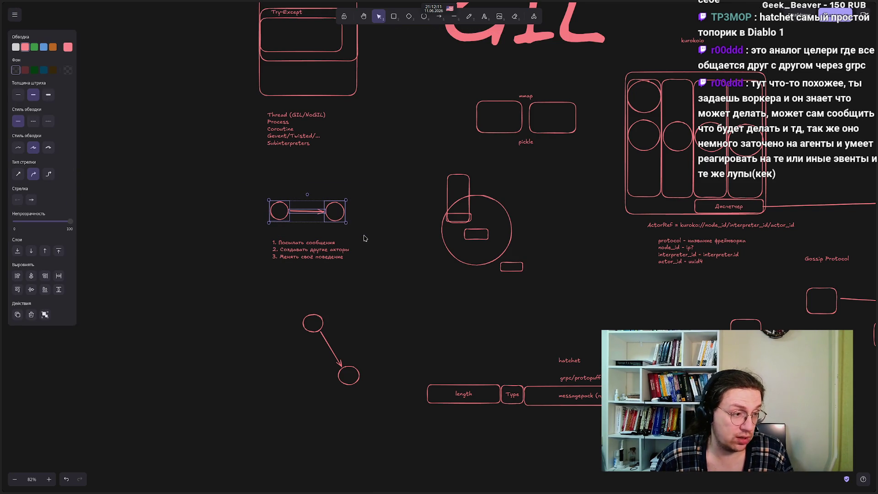
key("Escape")
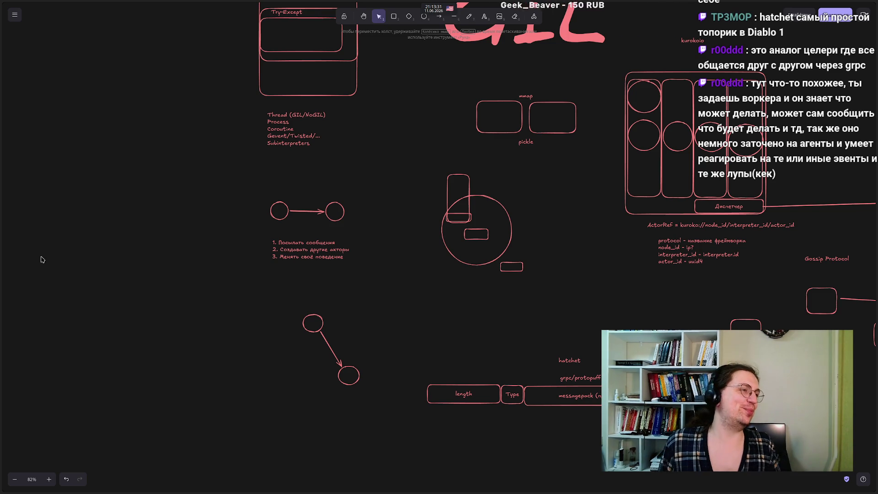
mouse_move(2, 249)
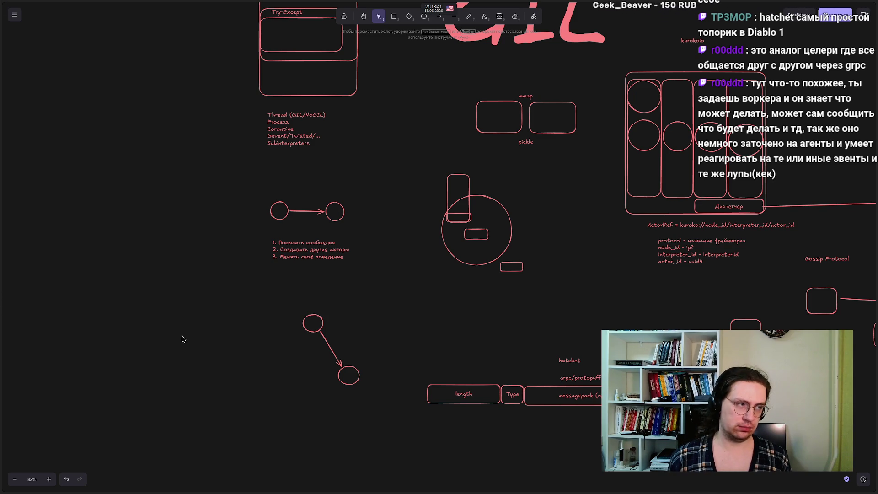
Step: Below the message row, type the note 'Coordinator - единственная задача - перехват жизненного цикла Акторов'
scroll(300, 367, "down", 4)
double_click(285, 306)
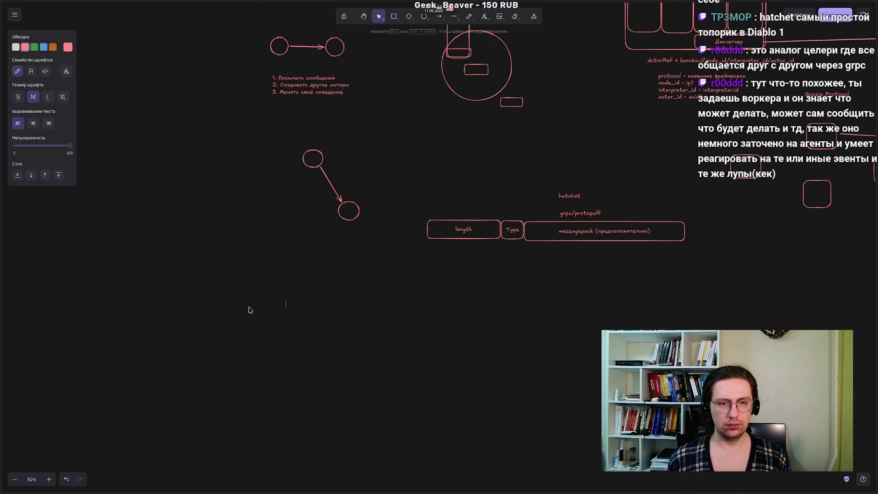
type("Соо")
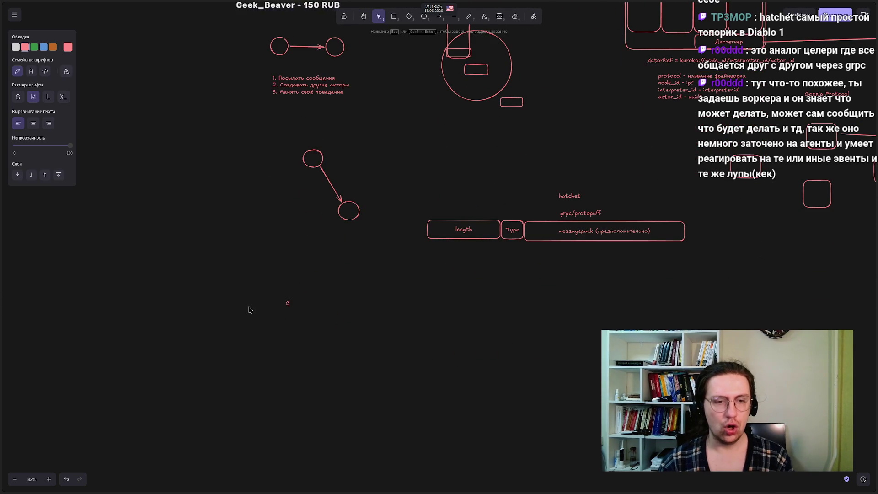
scroll(287, 313, "up", 8)
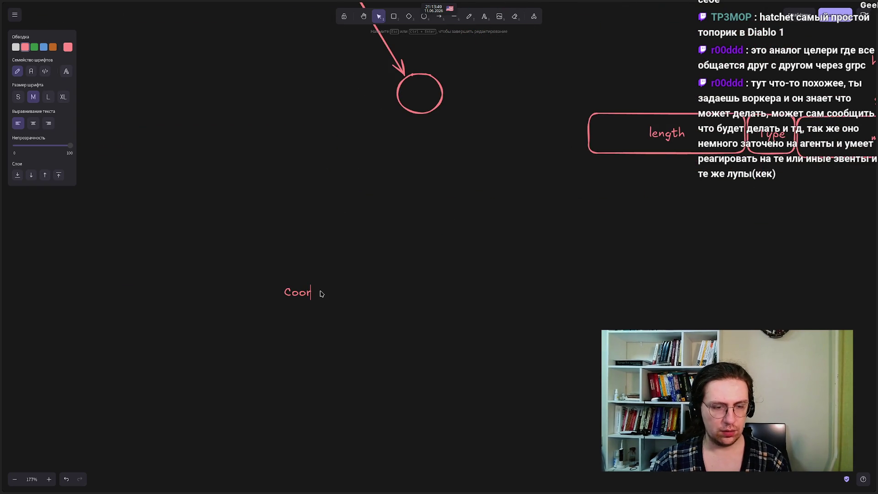
type("inato")
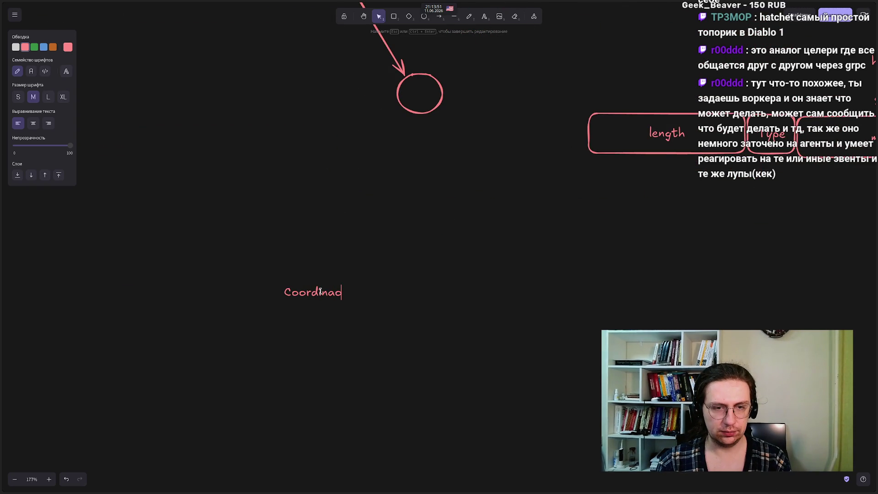
type("r")
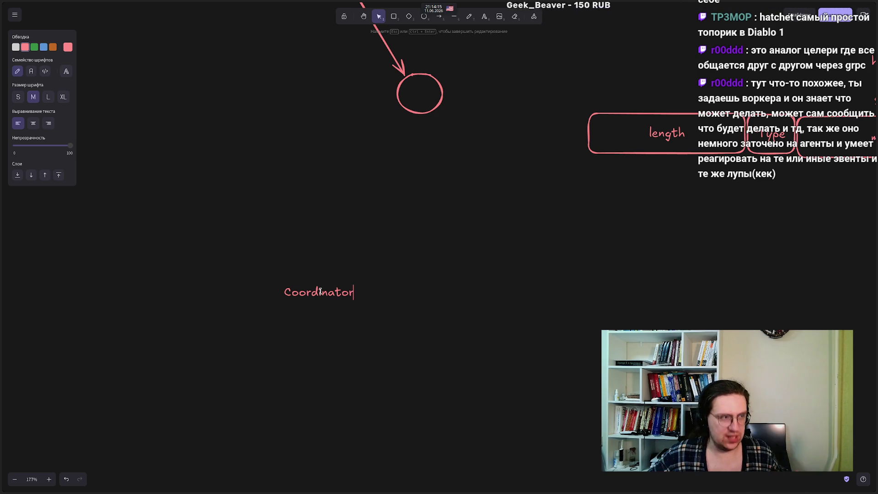
type(" -")
key("alt+shift")
type(" единст")
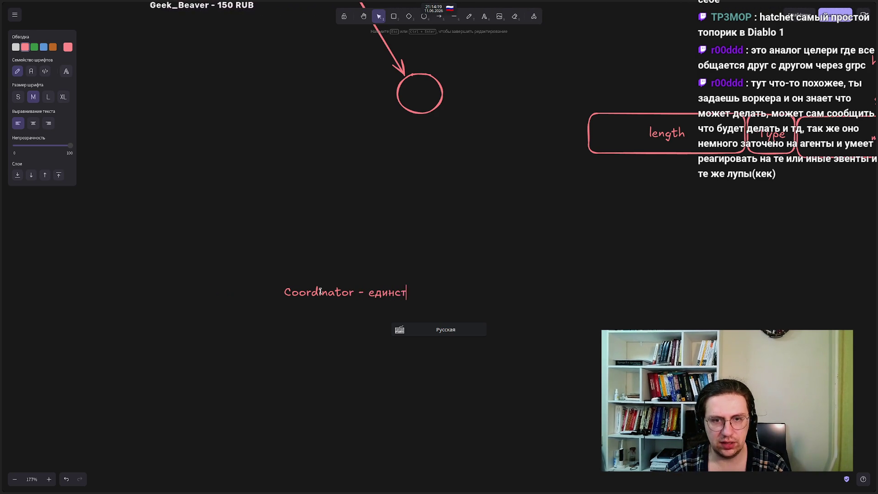
type("венная задача")
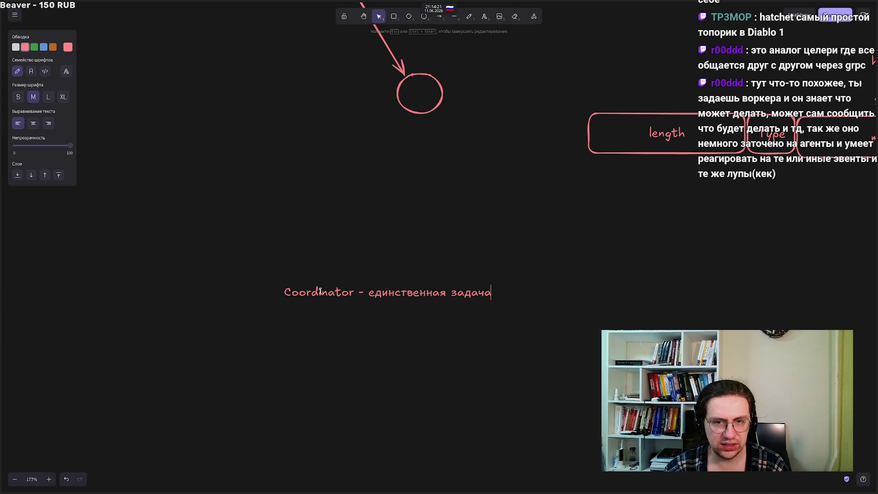
type(" - перехват жизненного цикла Ак")
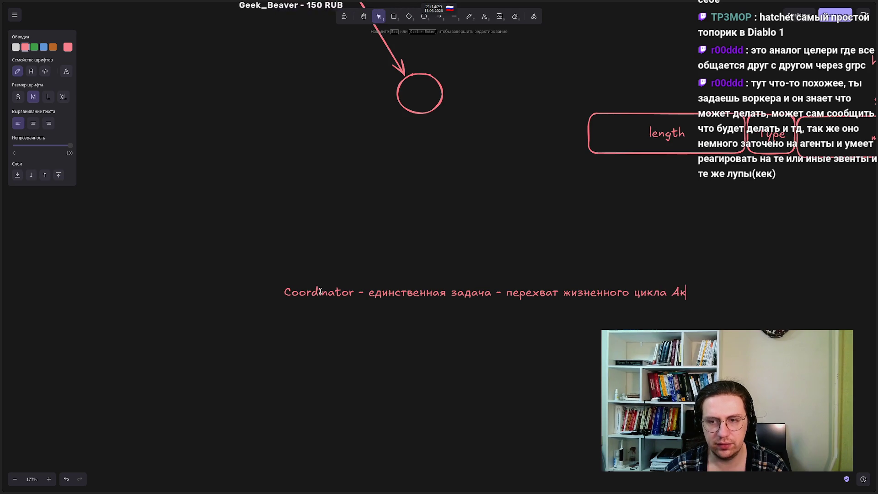
type("торов")
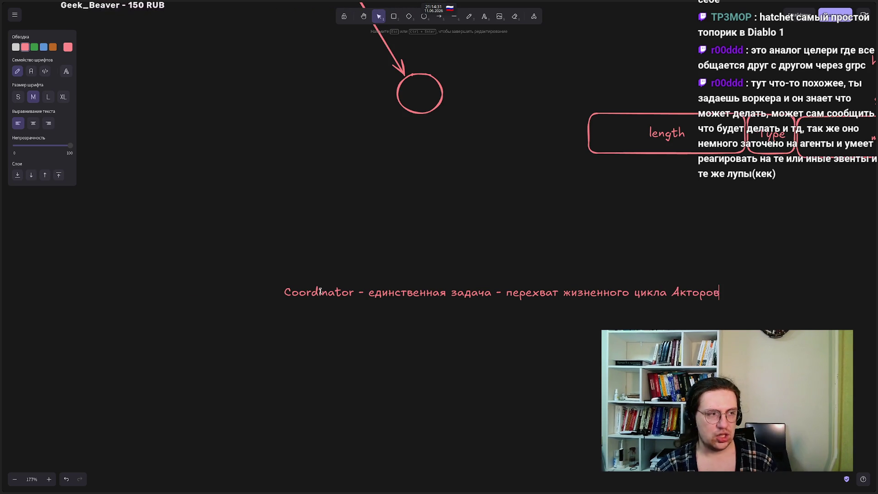
mouse_move(1, 294)
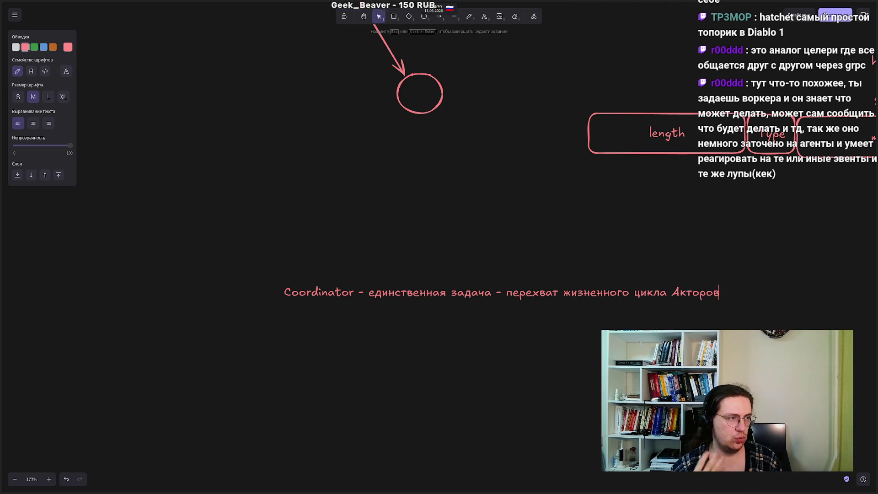
Step: Break the note before 'перехват' and add the line 'Что-то типа супер обвязки над таской.'
left_click(505, 291)
key("Return")
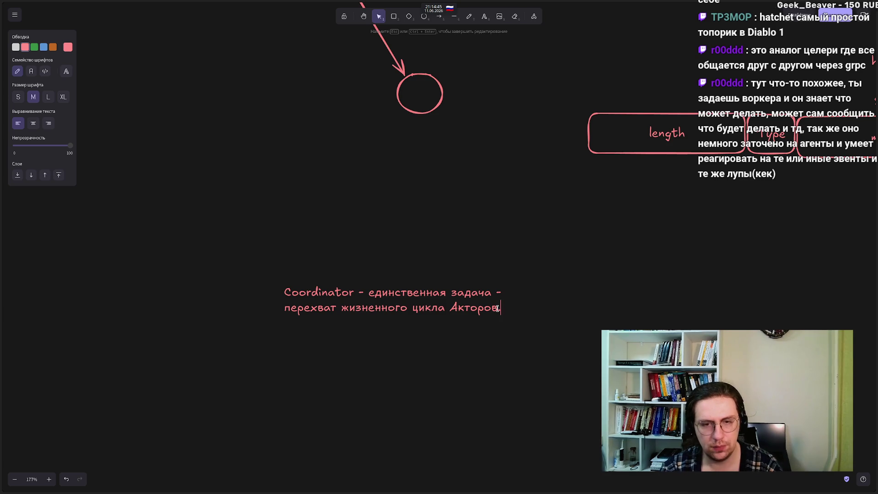
key("Return")
type("ЧТо-")
key("BackSpace")
key("BackSpace")
key("BackSpace")
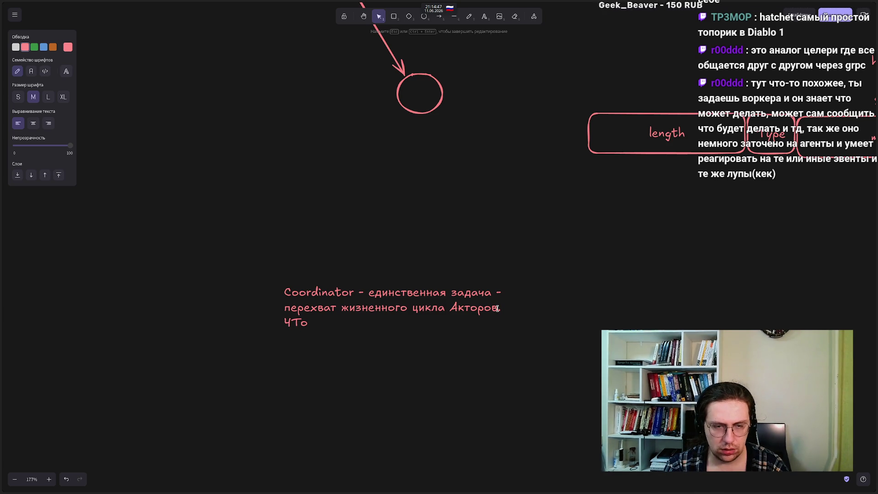
type("то-то типа суп")
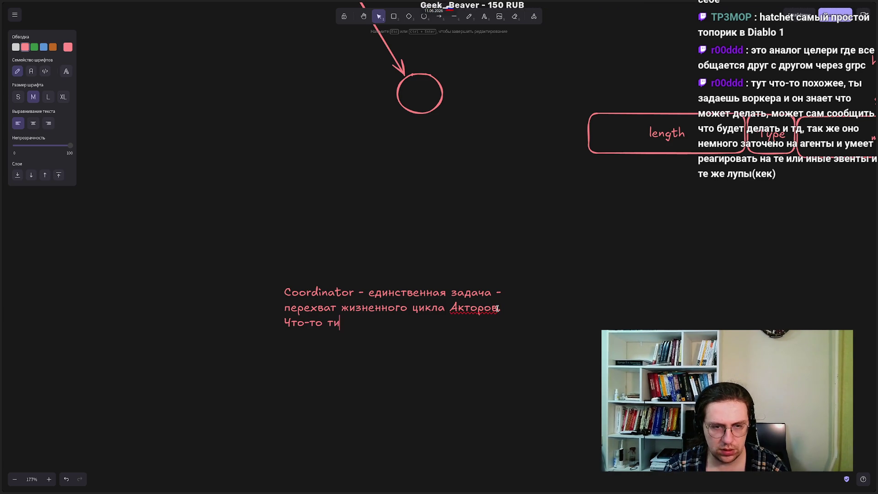
type("ер")
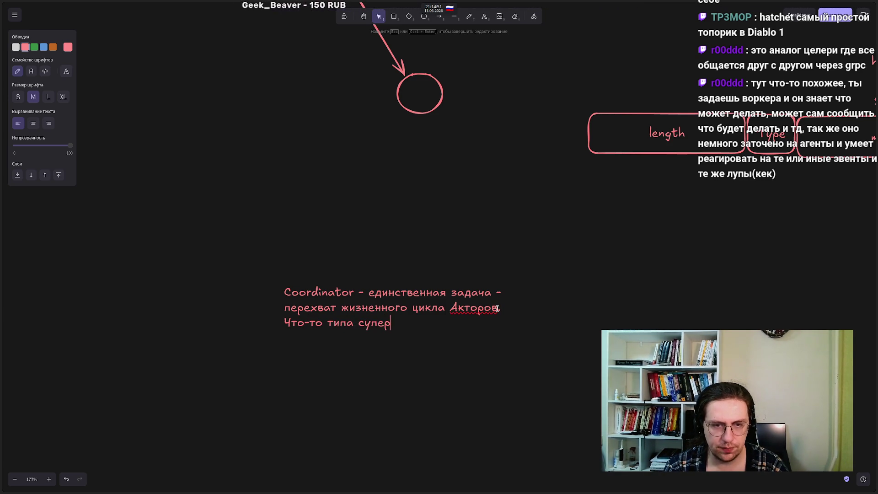
type(" обвязки над таской")
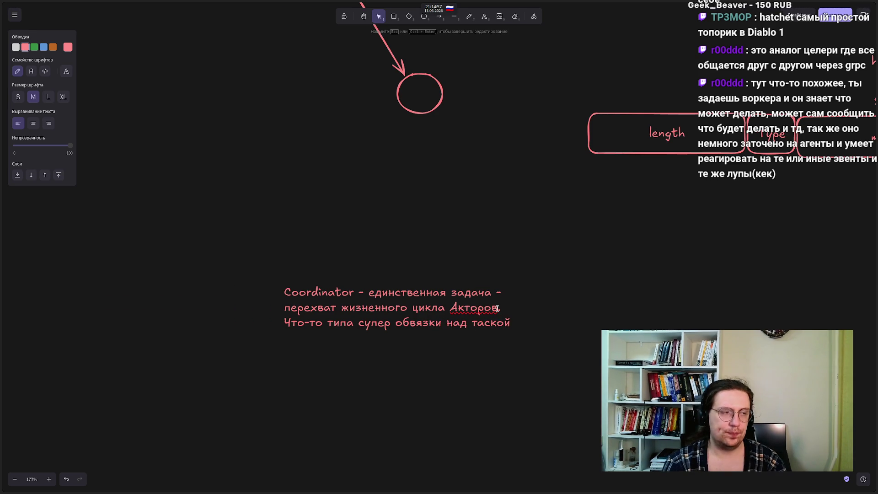
type(".")
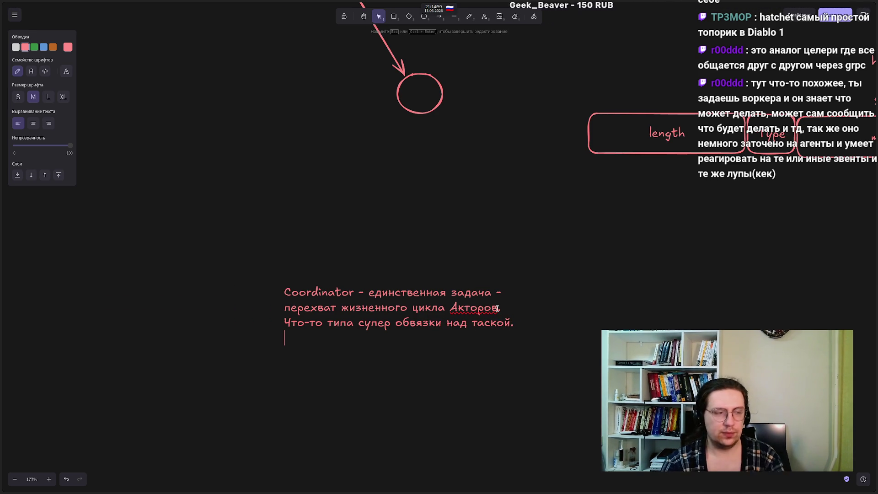
Step: Add lines 'При падении формирует сообщение:' and 'Terminated(actor_ref=..., reason=...' to the note
key("Return")
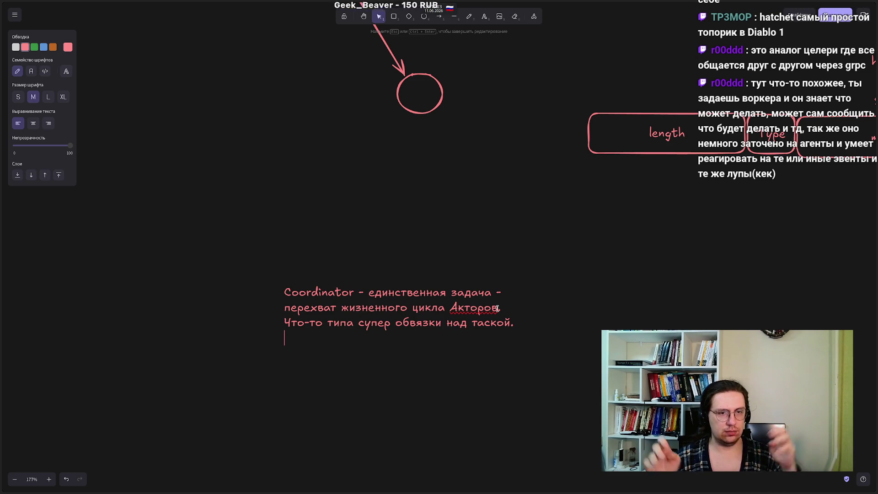
key("Return")
type("При падени")
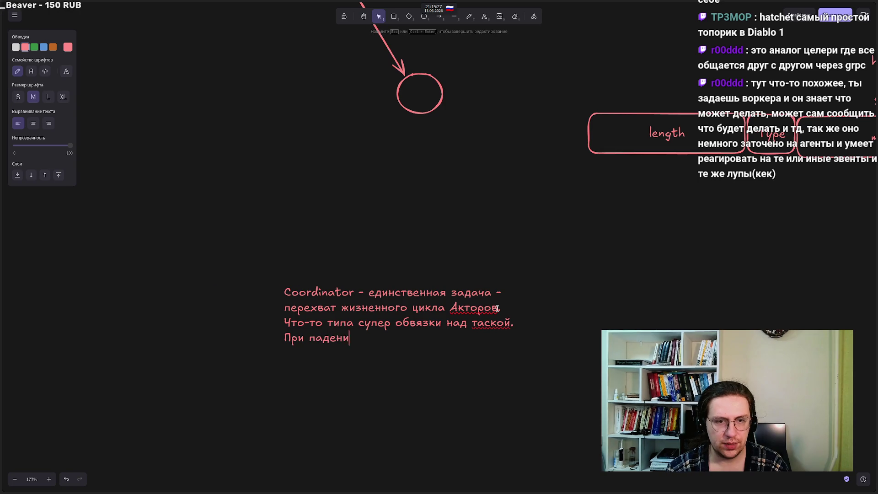
type("и формирует сообщение:")
key("Return")
key("alt+shift")
type("Tr")
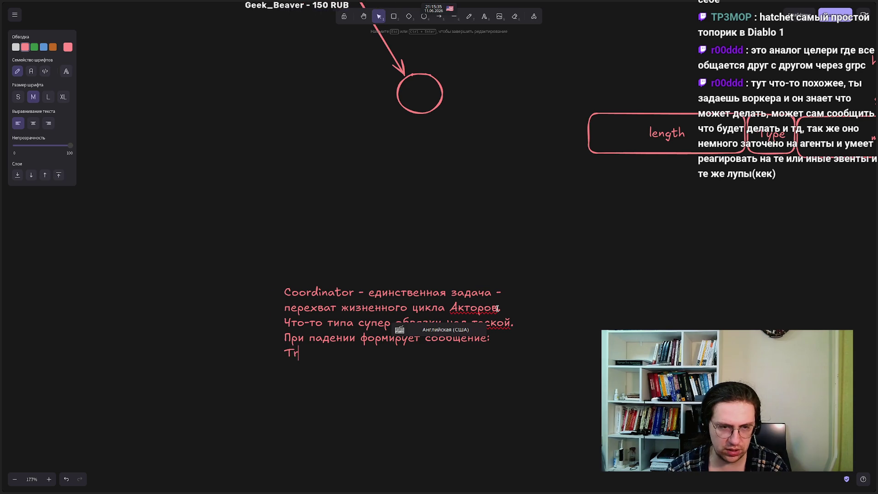
key("BackSpace")
type("erminated(a")
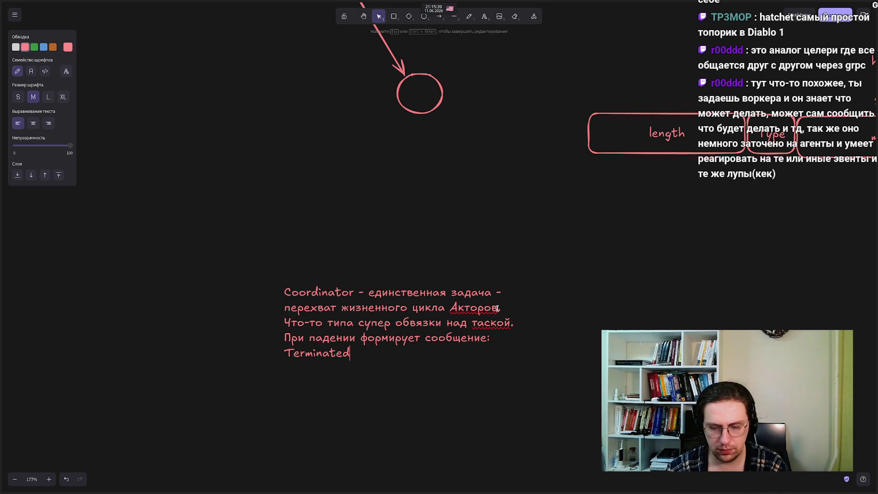
type("cto")
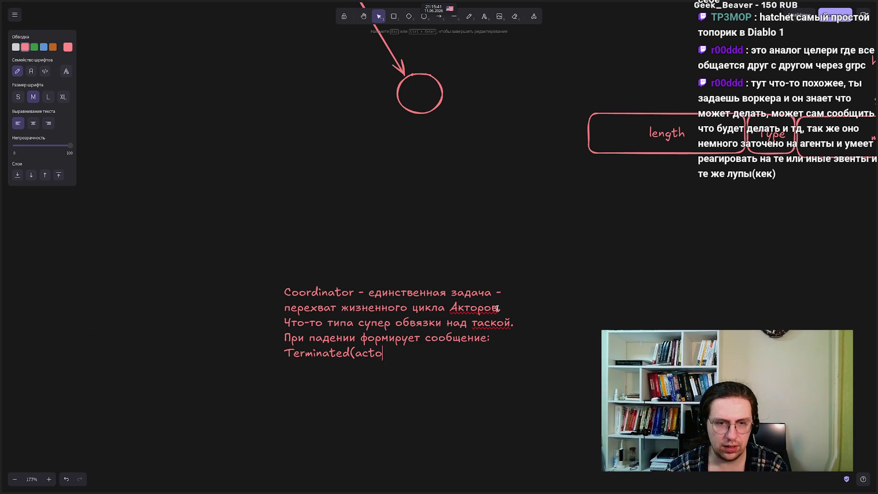
type("r_ref")
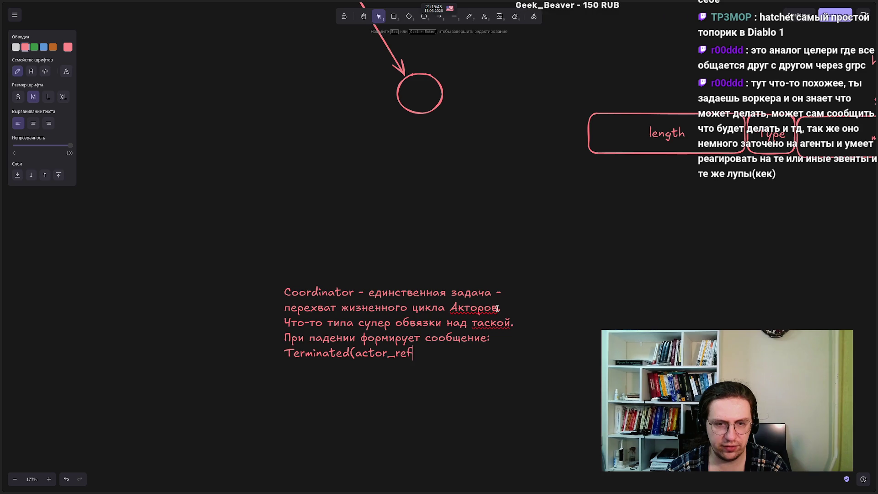
type("=...")
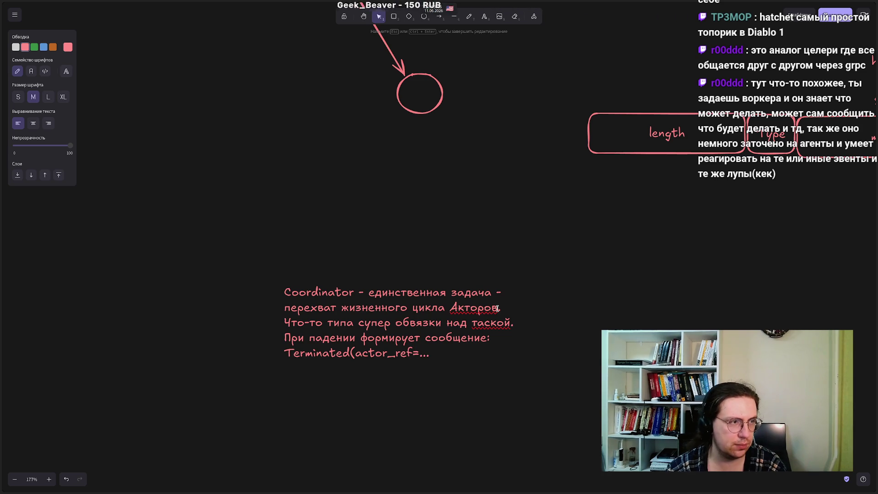
type(", rea")
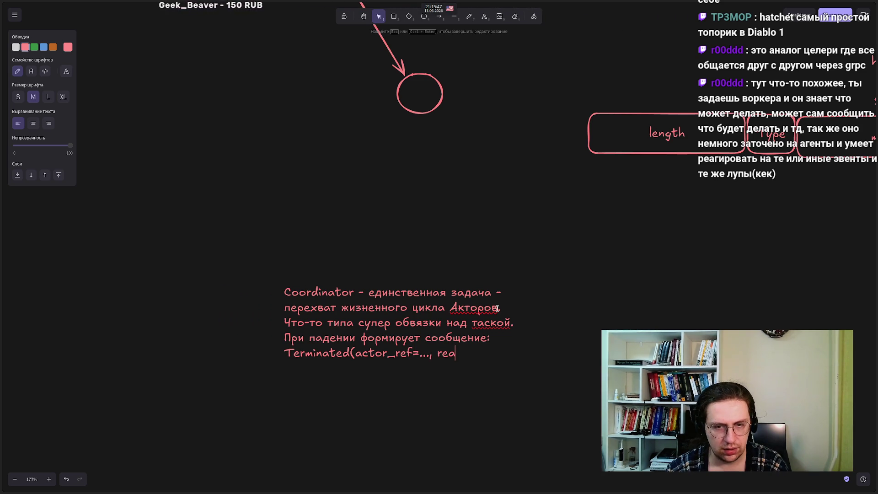
type("son=...")
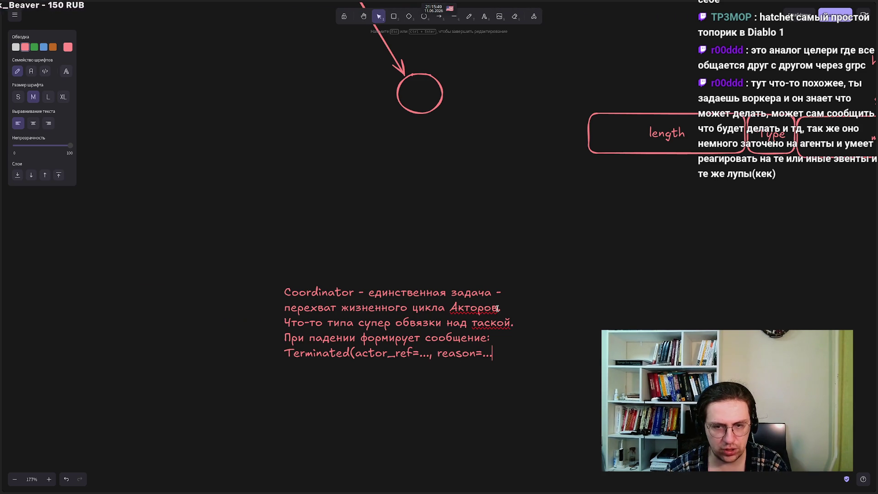